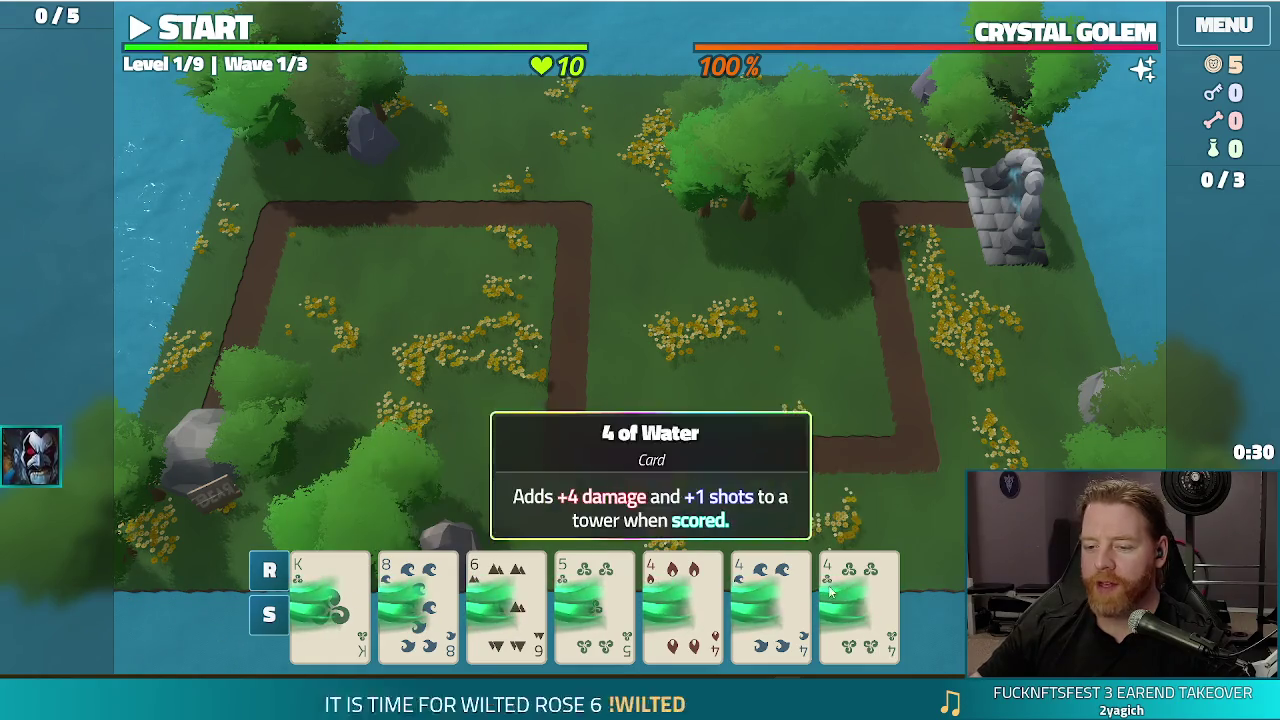
Turn on the Burning node's visibility so fire shows on the card with the storm
{"action": "mouse_move", "coordinate": [868, 604]}
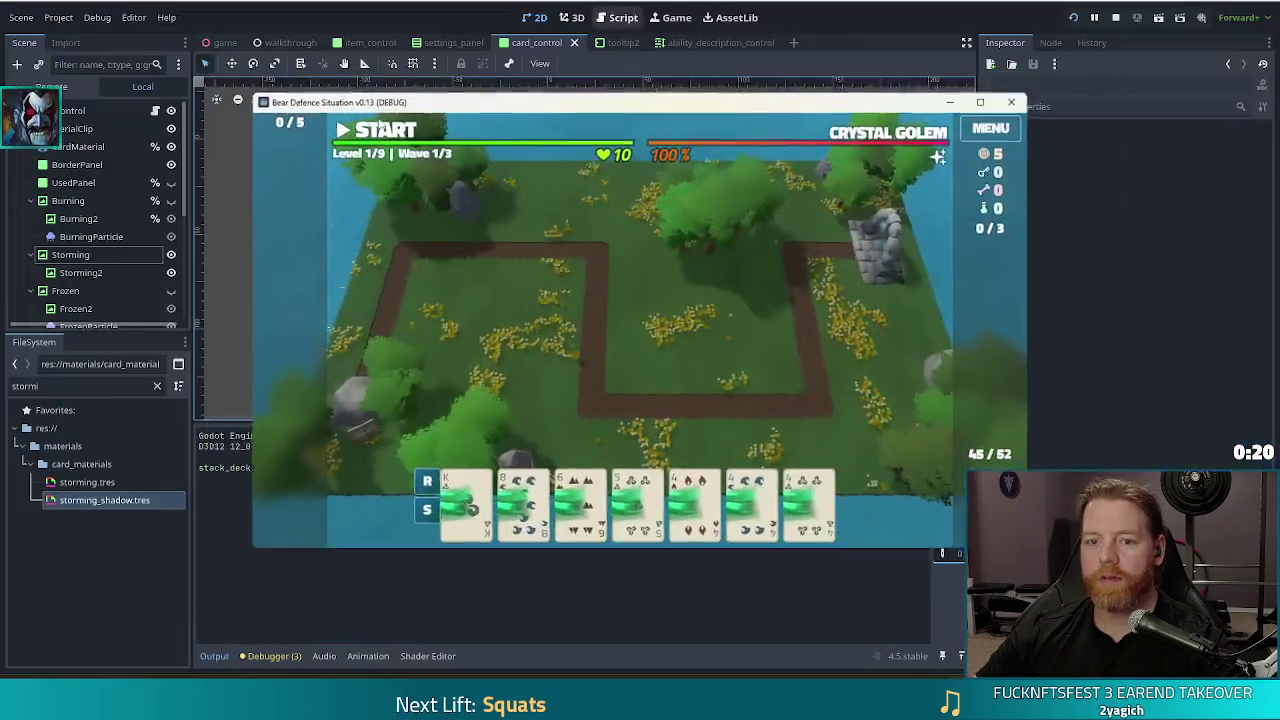
{"action": "scroll", "coordinate": [115, 295], "scroll_direction": "down", "scroll_amount": 2}
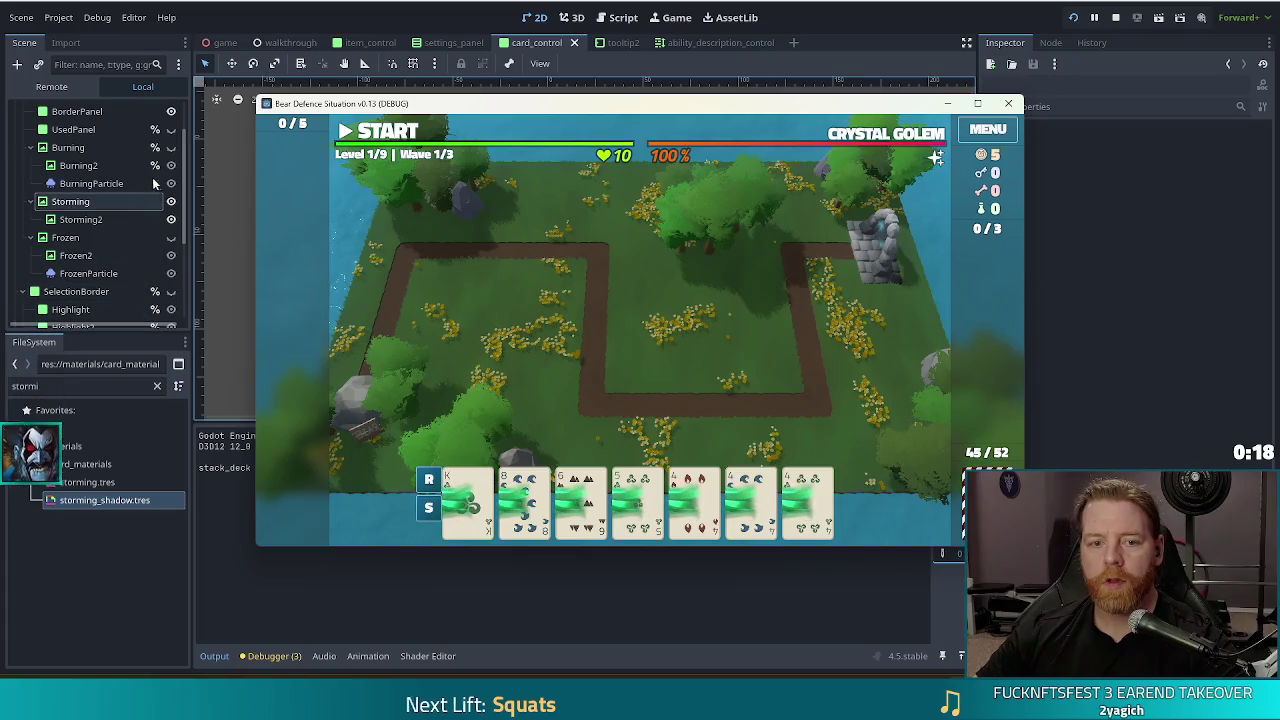
{"action": "left_click", "coordinate": [171, 147]}
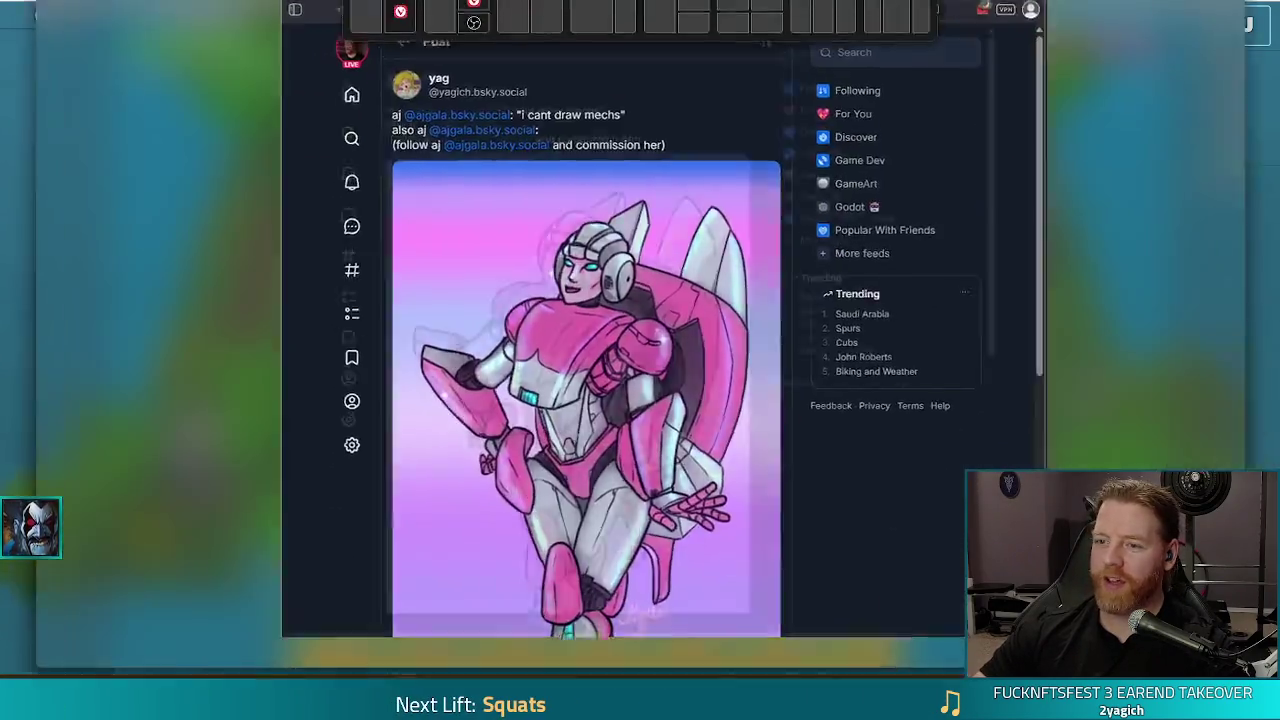
Read through the mech illustration post and open the @-mentioned artist's profile
{"action": "scroll", "coordinate": [623, 285], "scroll_direction": "down", "scroll_amount": 2}
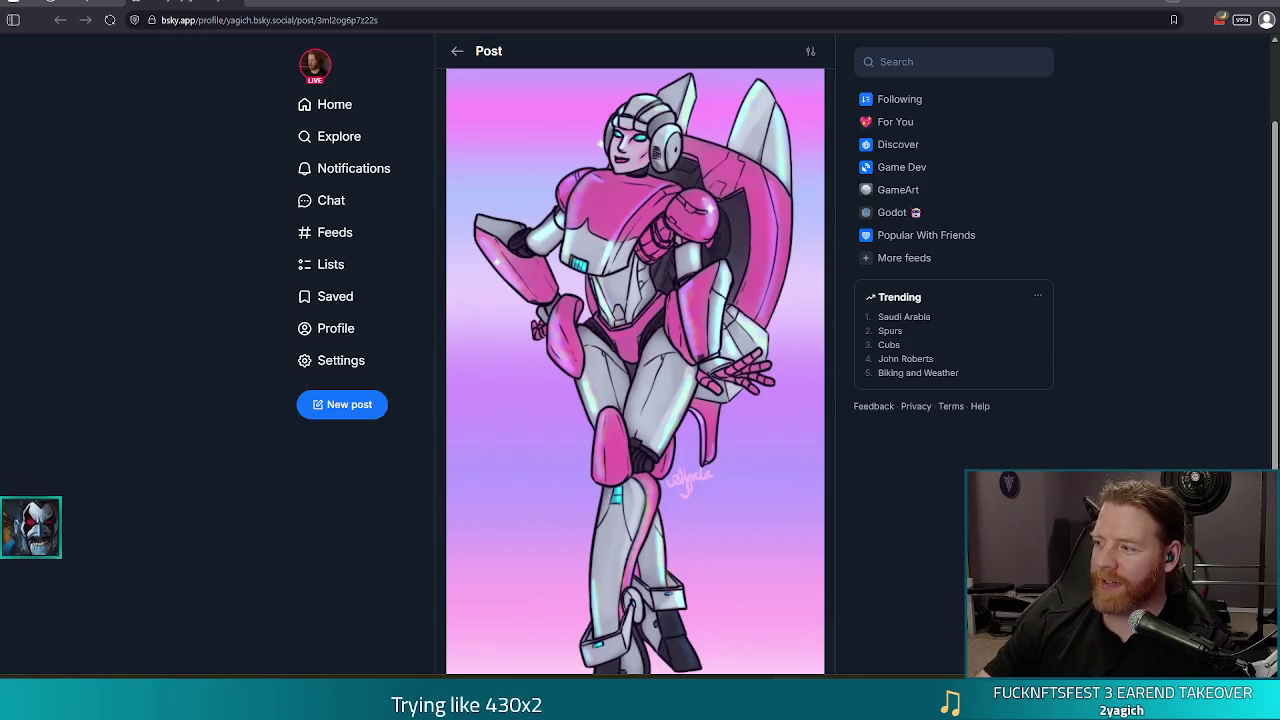
{"action": "scroll", "coordinate": [686, 292], "scroll_direction": "up", "scroll_amount": 2}
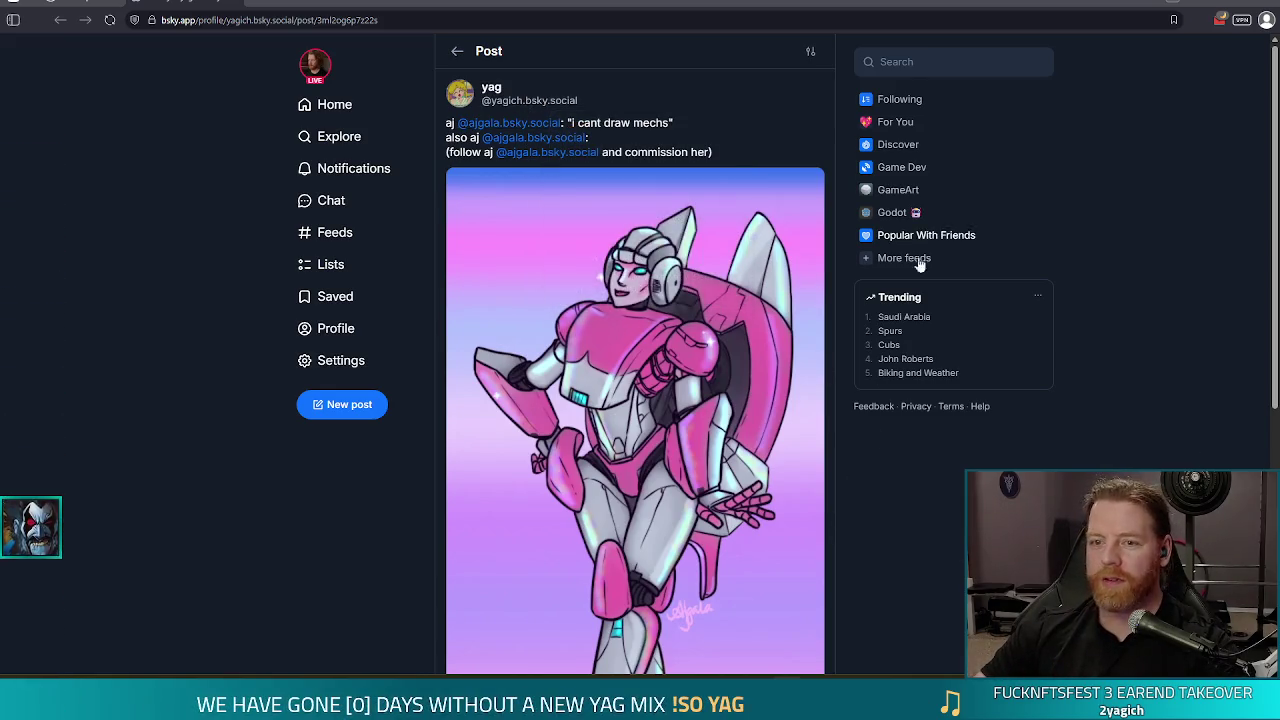
{"action": "mouse_move", "coordinate": [516, 130]}
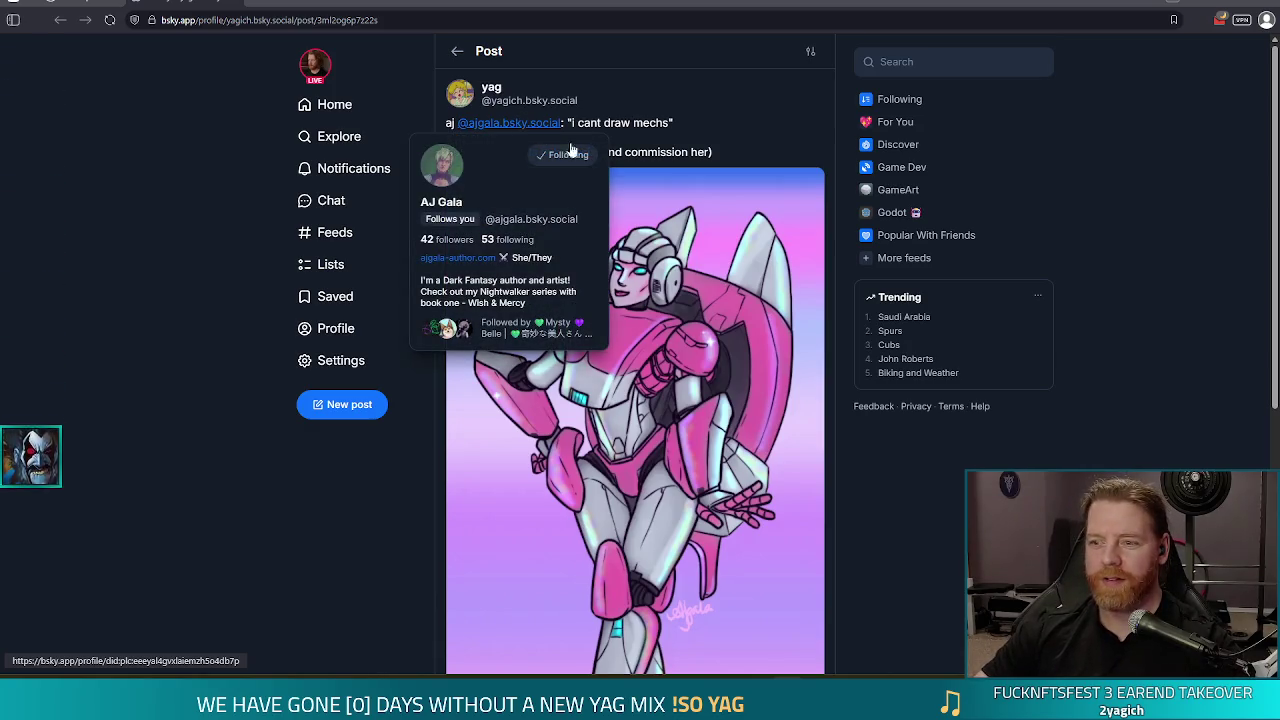
{"action": "scroll", "coordinate": [899, 496], "scroll_direction": "down", "scroll_amount": 1}
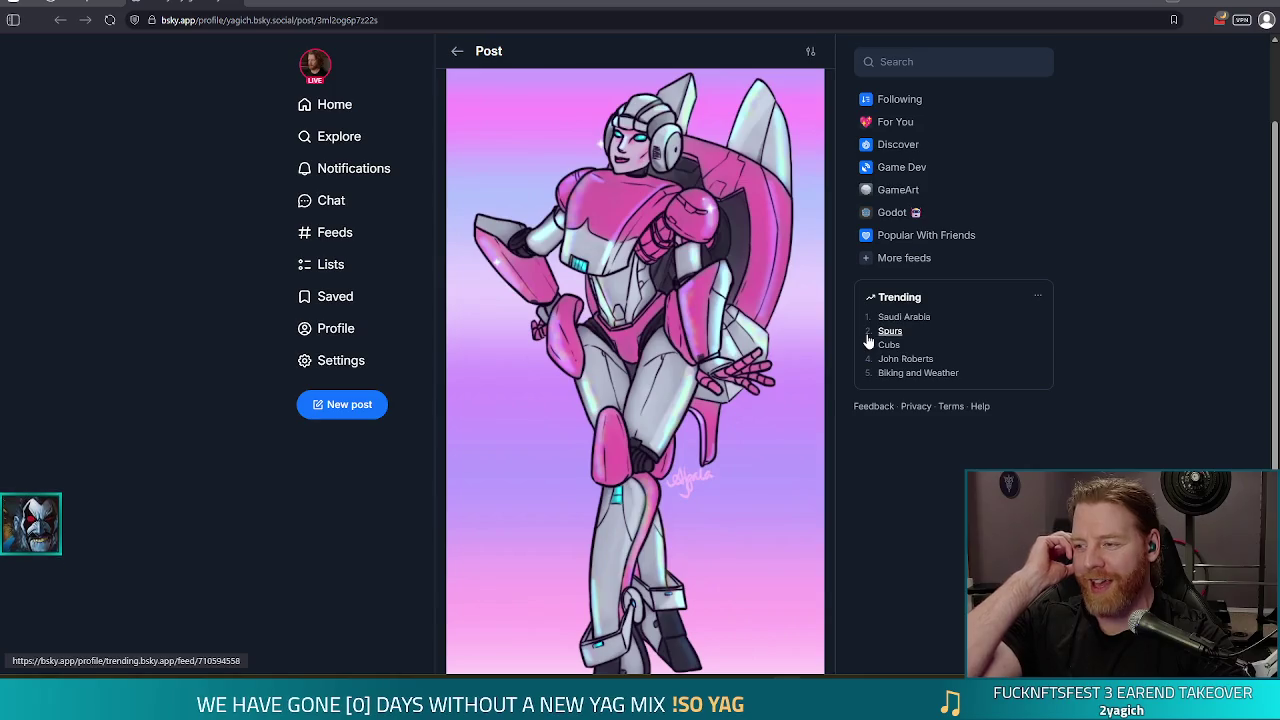
{"action": "scroll", "coordinate": [638, 178], "scroll_direction": "up", "scroll_amount": 2}
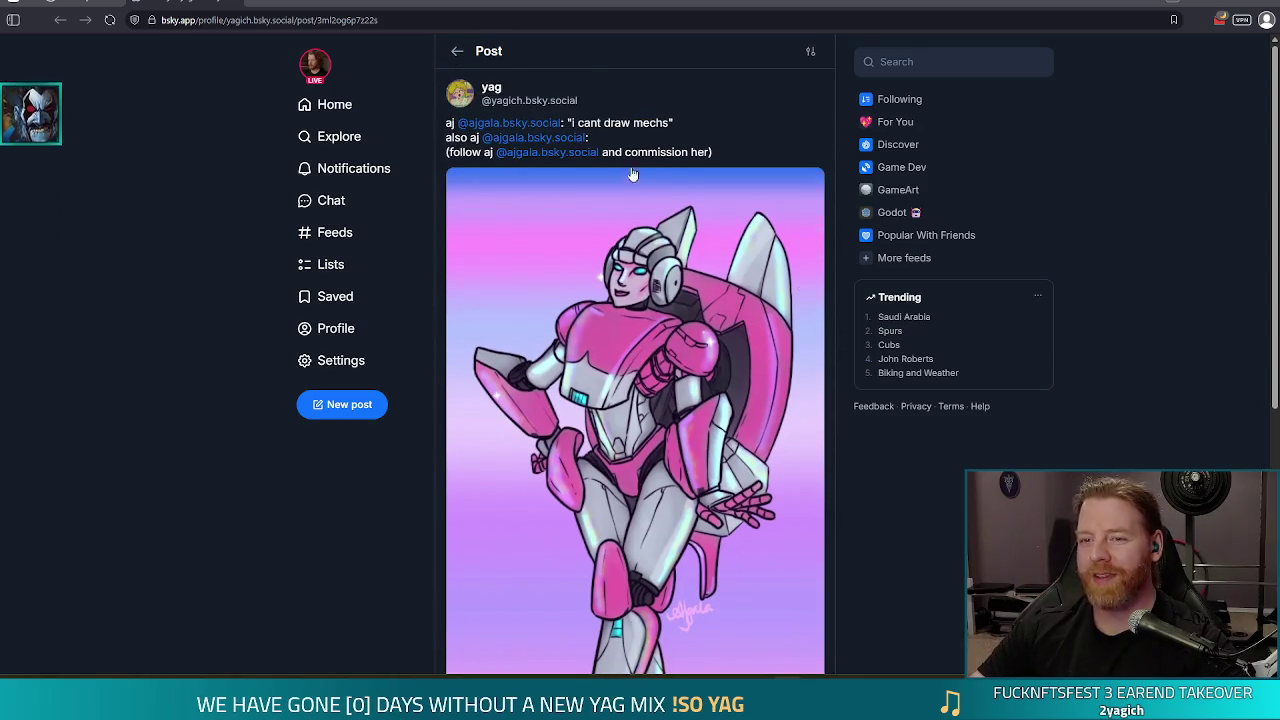
{"action": "left_click", "coordinate": [506, 122]}
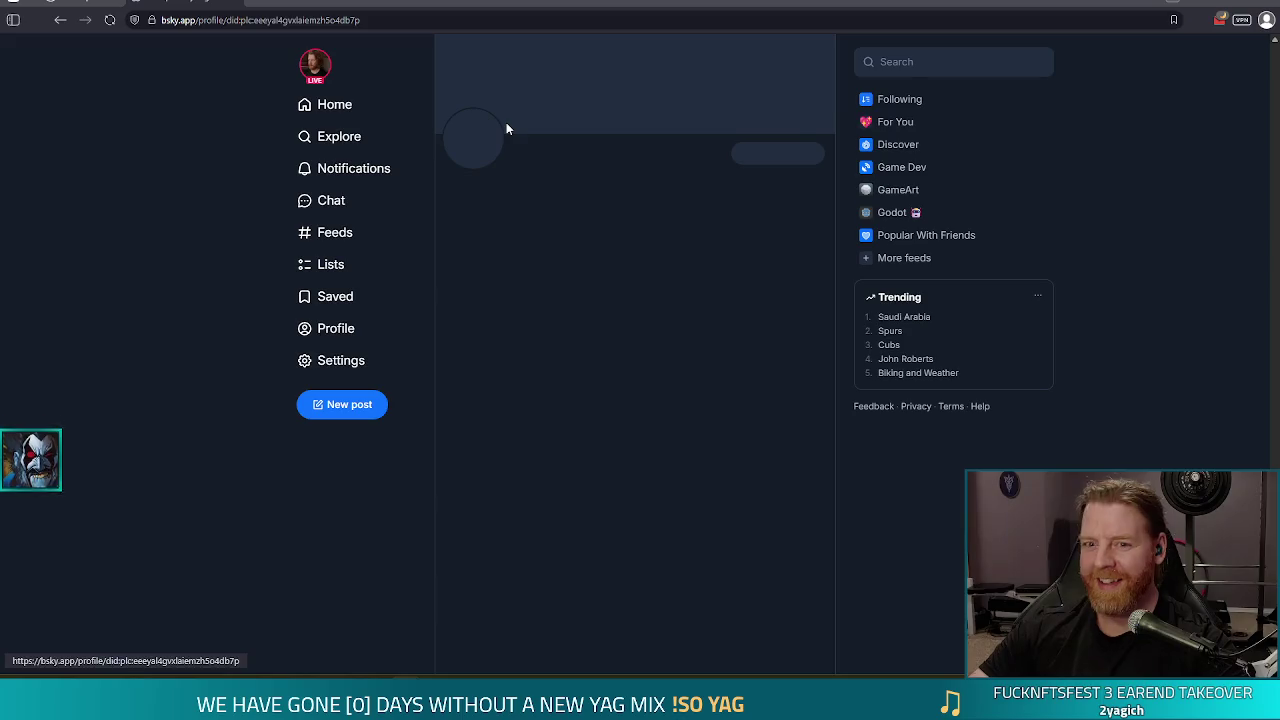
Scroll the artist's feed, open the quoted Jar Jar drawing post, and go back
{"action": "scroll", "coordinate": [785, 290], "scroll_direction": "down", "scroll_amount": 10}
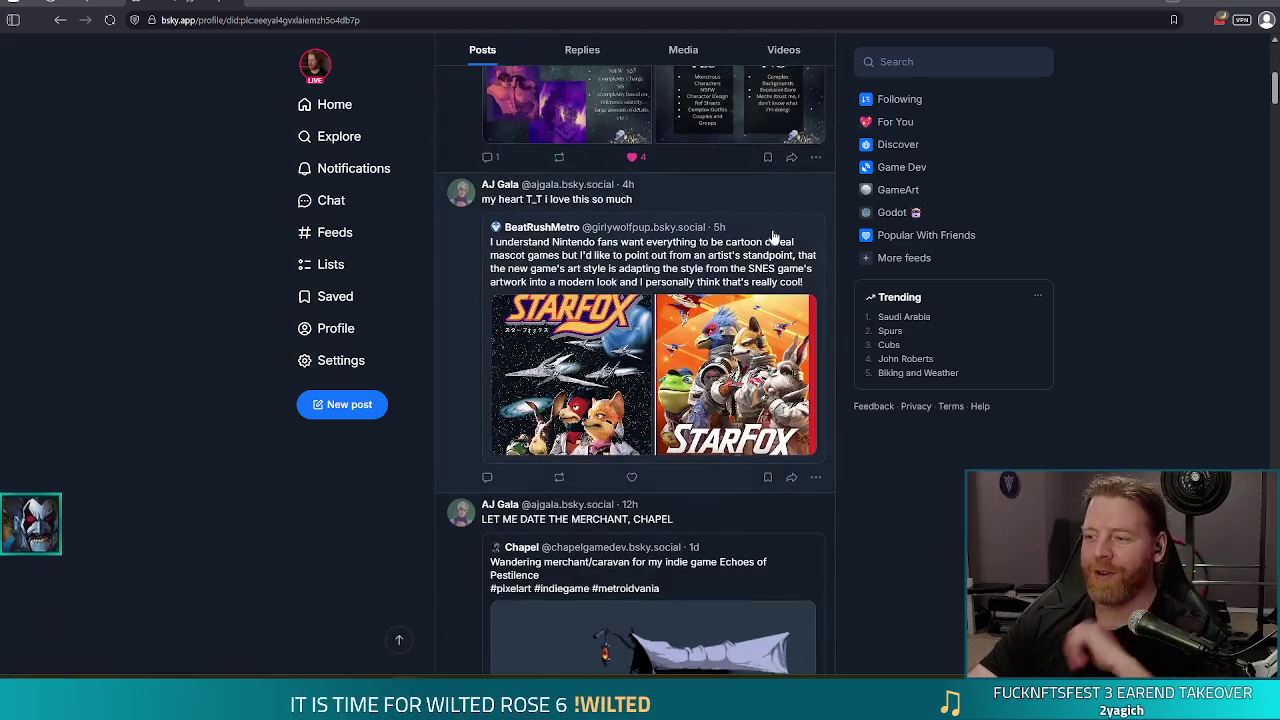
{"action": "scroll", "coordinate": [785, 290], "scroll_direction": "down", "scroll_amount": 10}
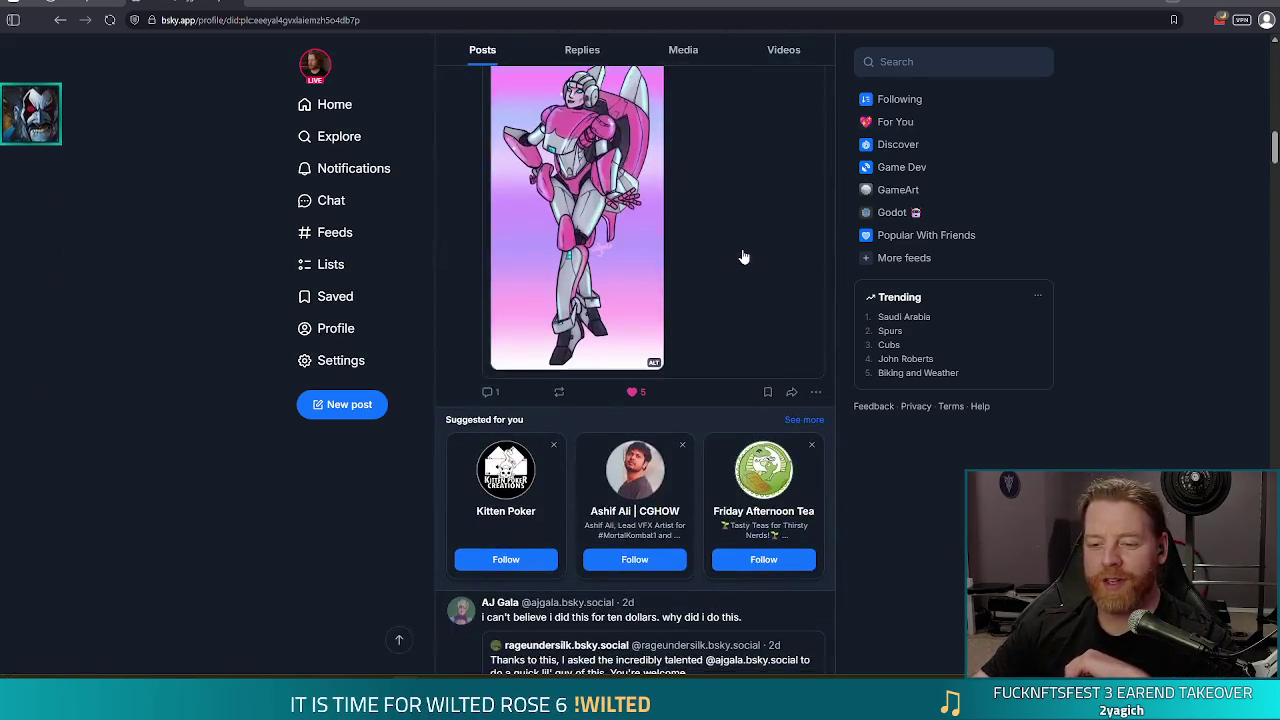
{"action": "scroll", "coordinate": [745, 270], "scroll_direction": "down", "scroll_amount": 2}
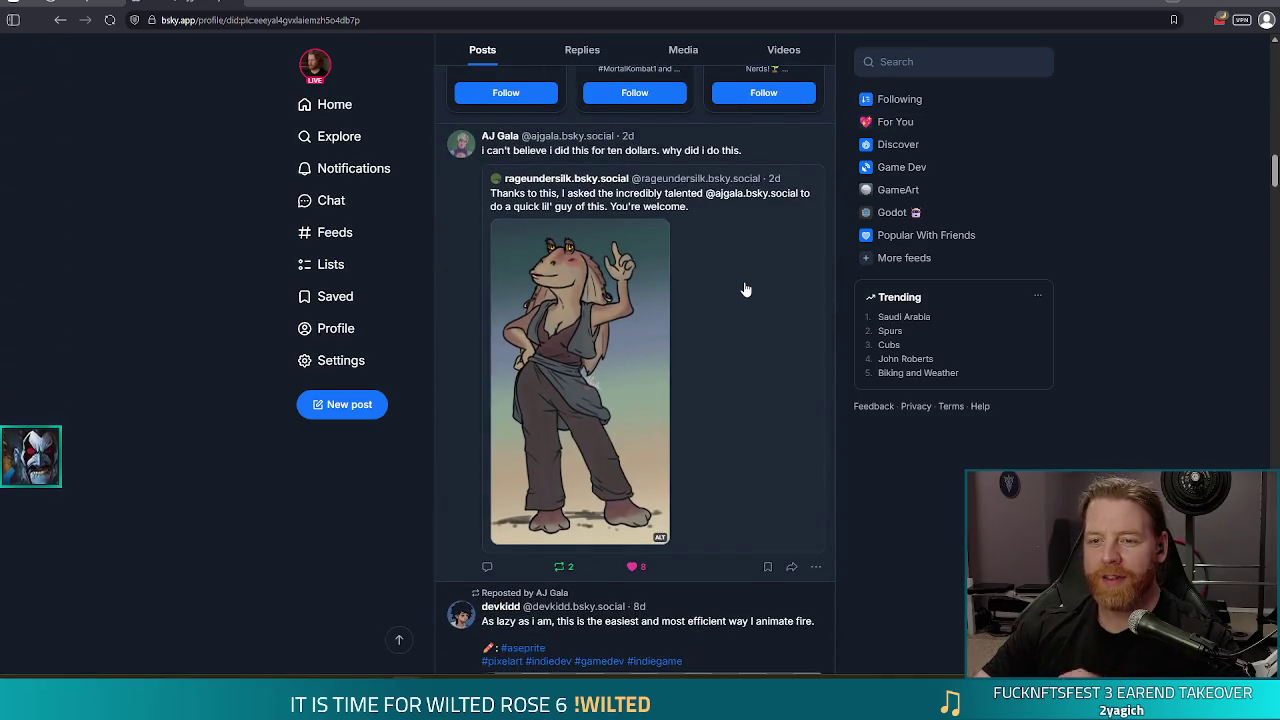
{"action": "left_click", "coordinate": [745, 290]}
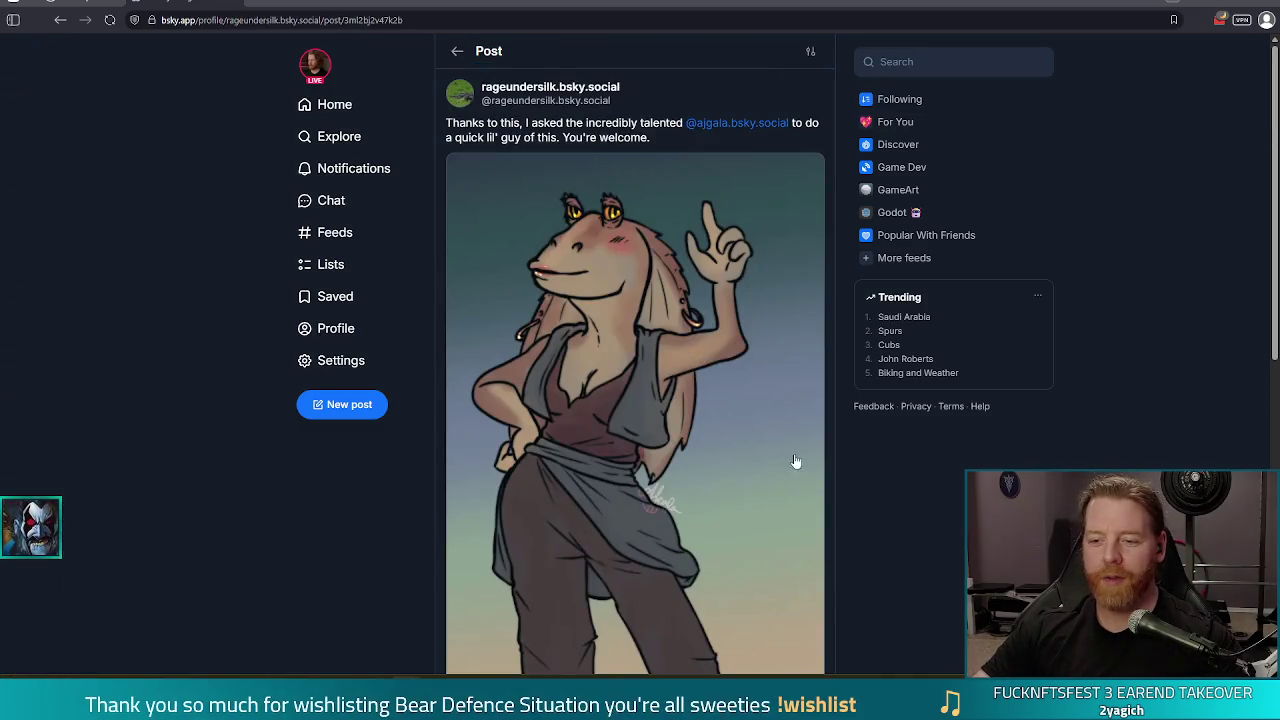
{"action": "key", "text": "alt+Left"}
Open the artist's own Jar Jar post and view the enlarged drawing
{"action": "left_click", "coordinate": [688, 170]}
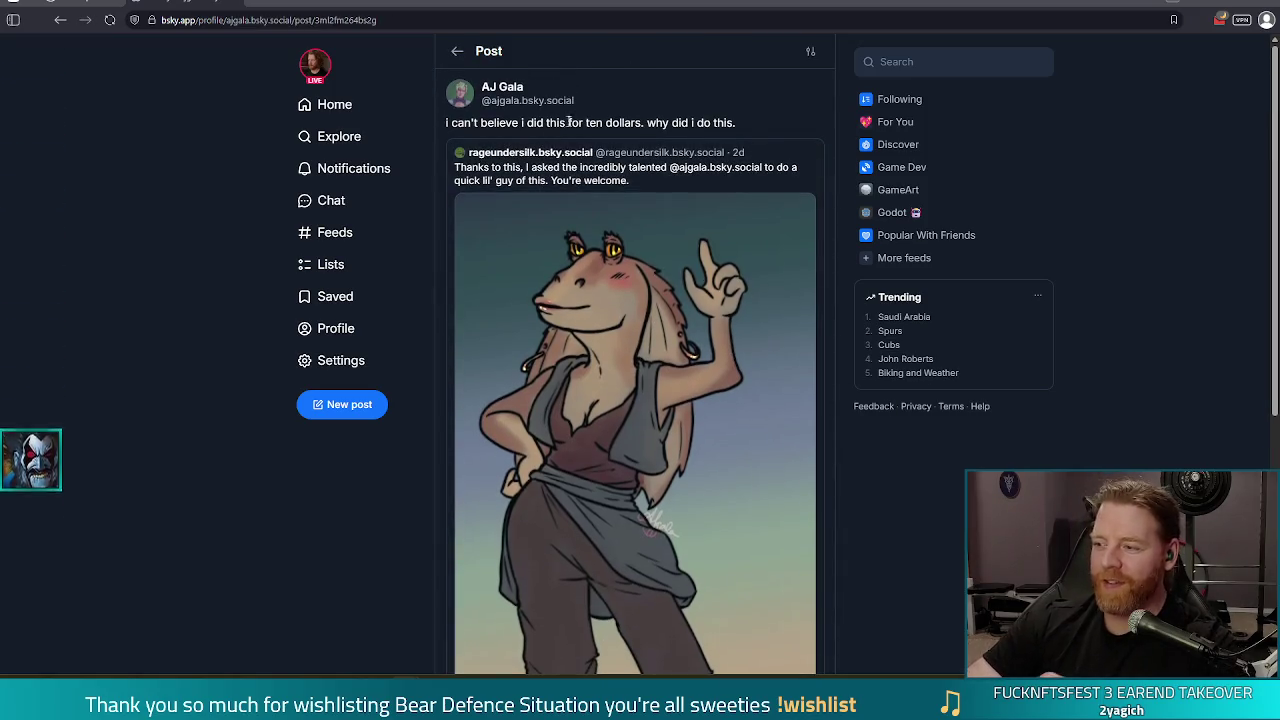
{"action": "scroll", "coordinate": [777, 206], "scroll_direction": "down", "scroll_amount": 2}
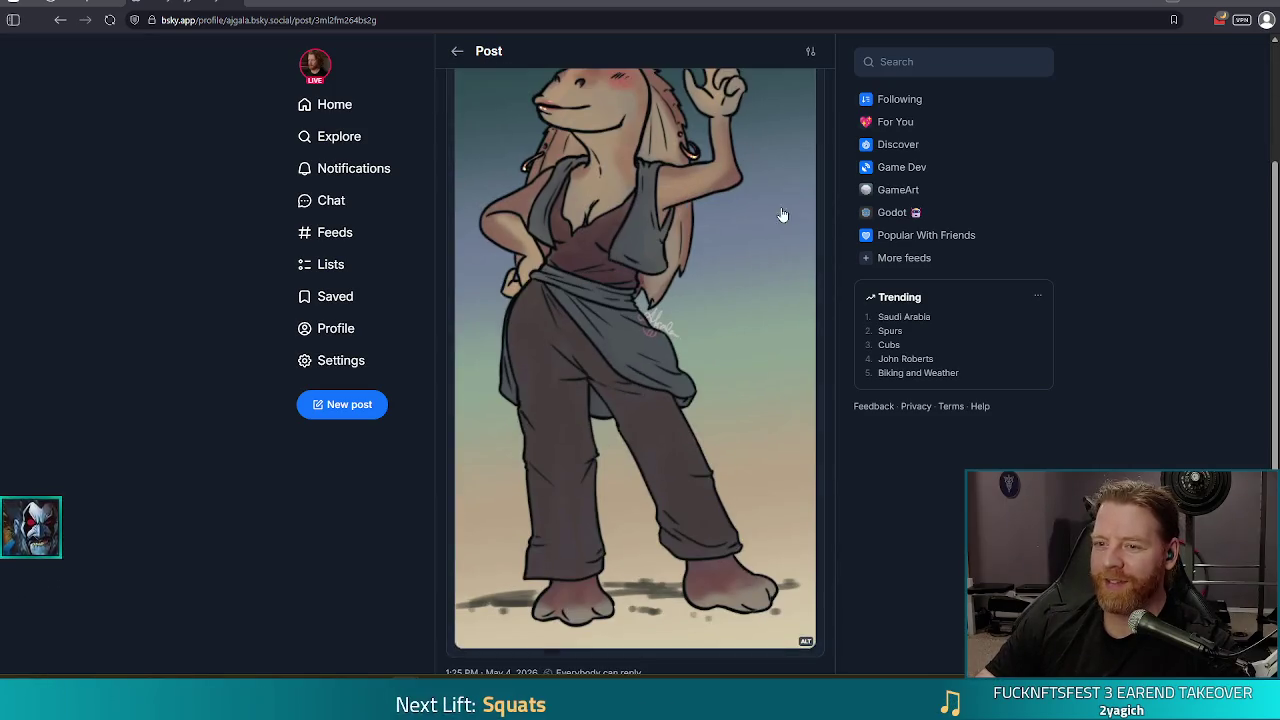
{"action": "scroll", "coordinate": [780, 229], "scroll_direction": "up", "scroll_amount": 2}
{"action": "scroll", "coordinate": [757, 267], "scroll_direction": "down", "scroll_amount": 1}
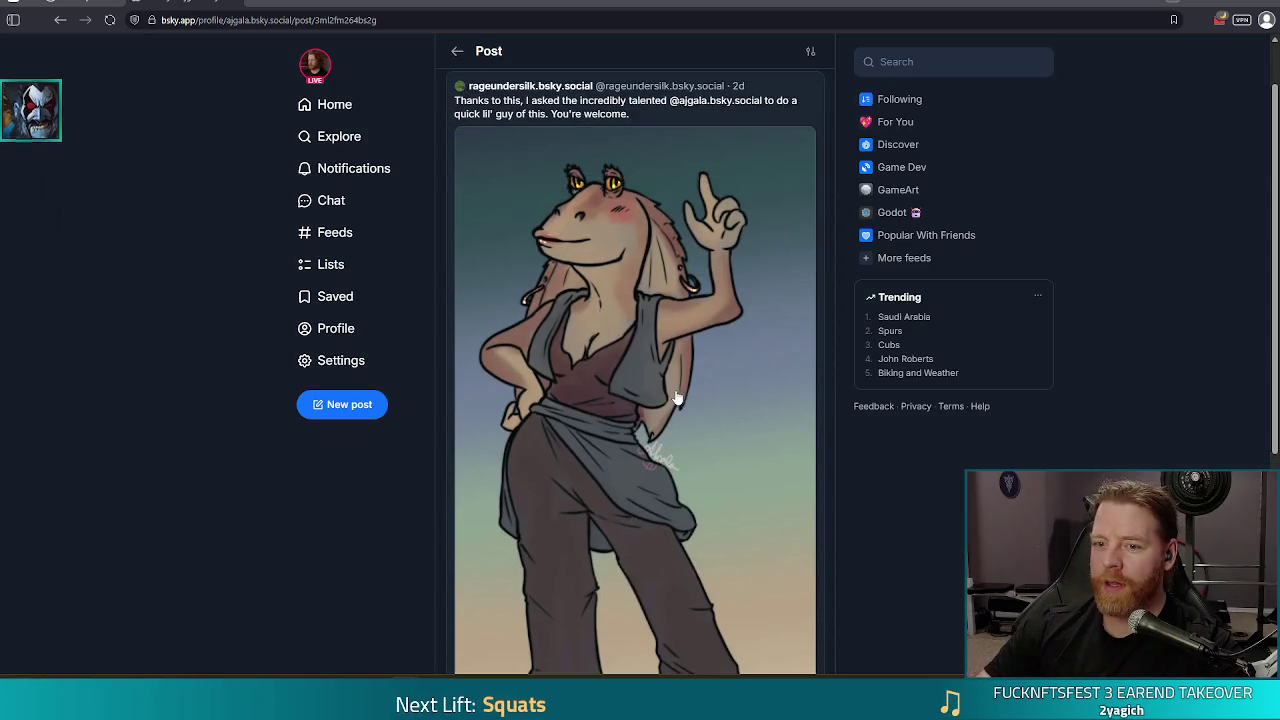
{"action": "scroll", "coordinate": [676, 398], "scroll_direction": "down", "scroll_amount": 1}
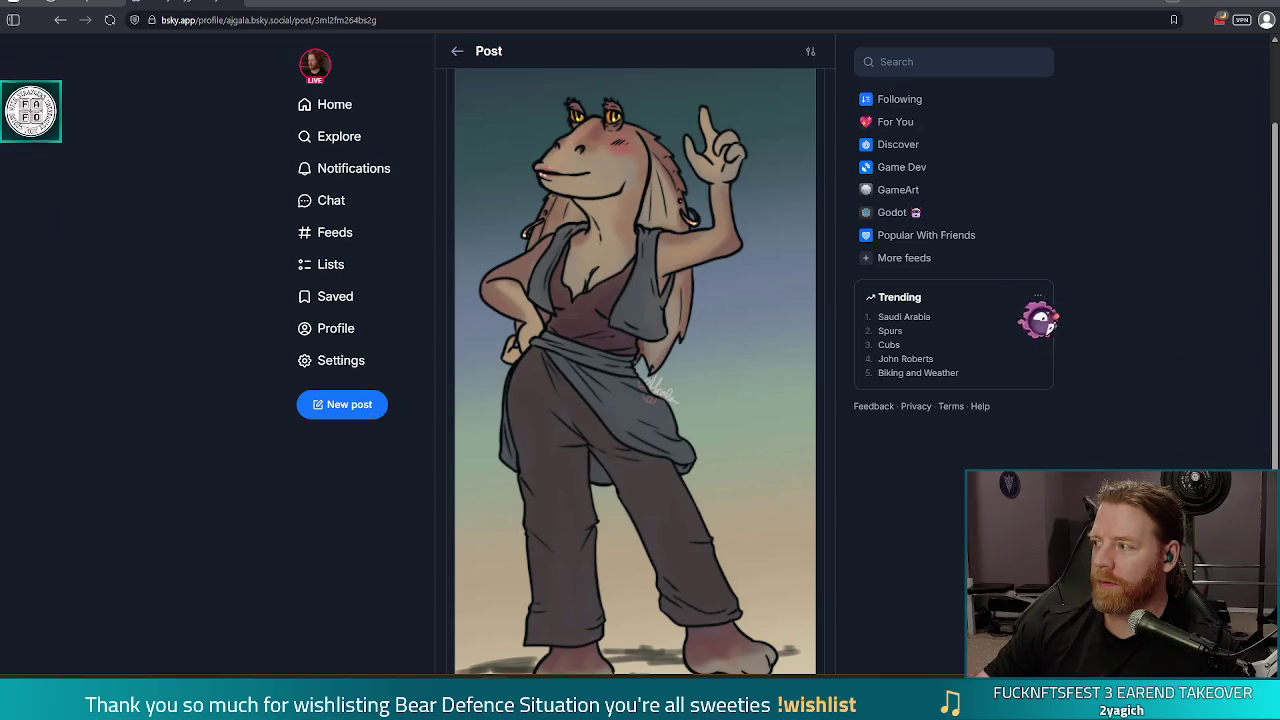
{"action": "key", "text": "ctrl+w"}
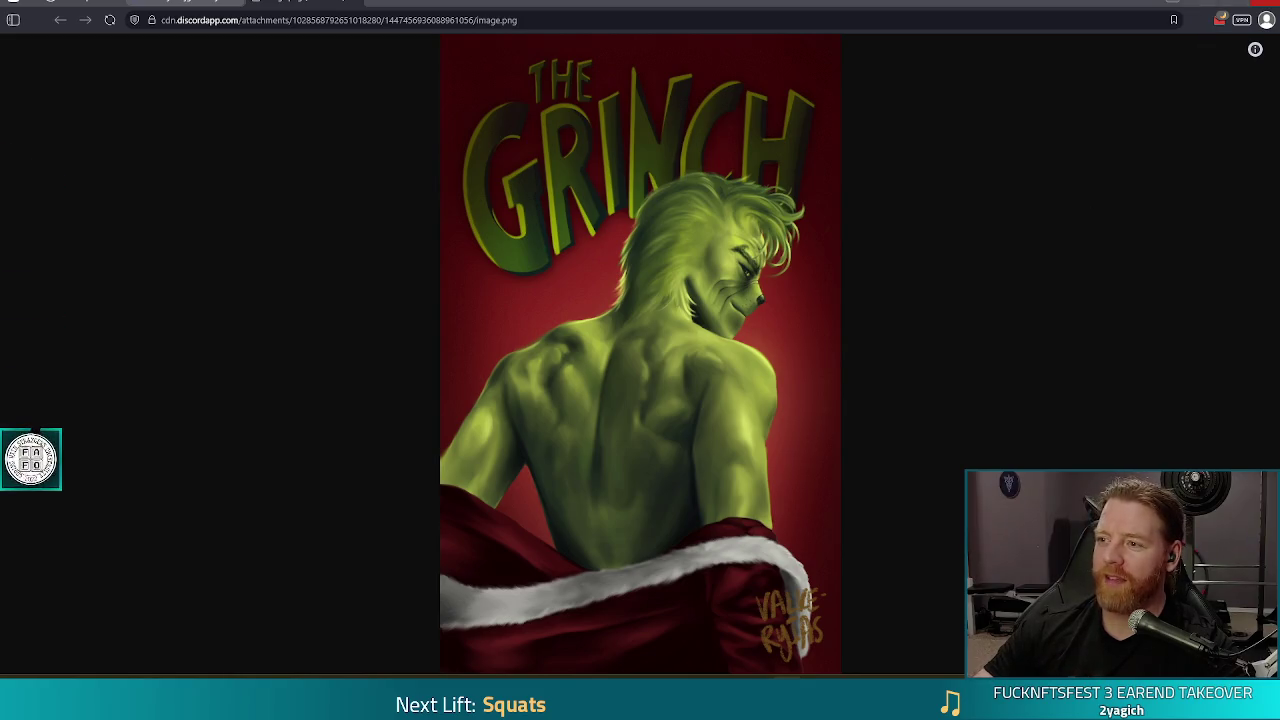
Switch from the Grinch poster image to the Bear Defence Situation game window
{"action": "key", "text": "alt+Tab"}
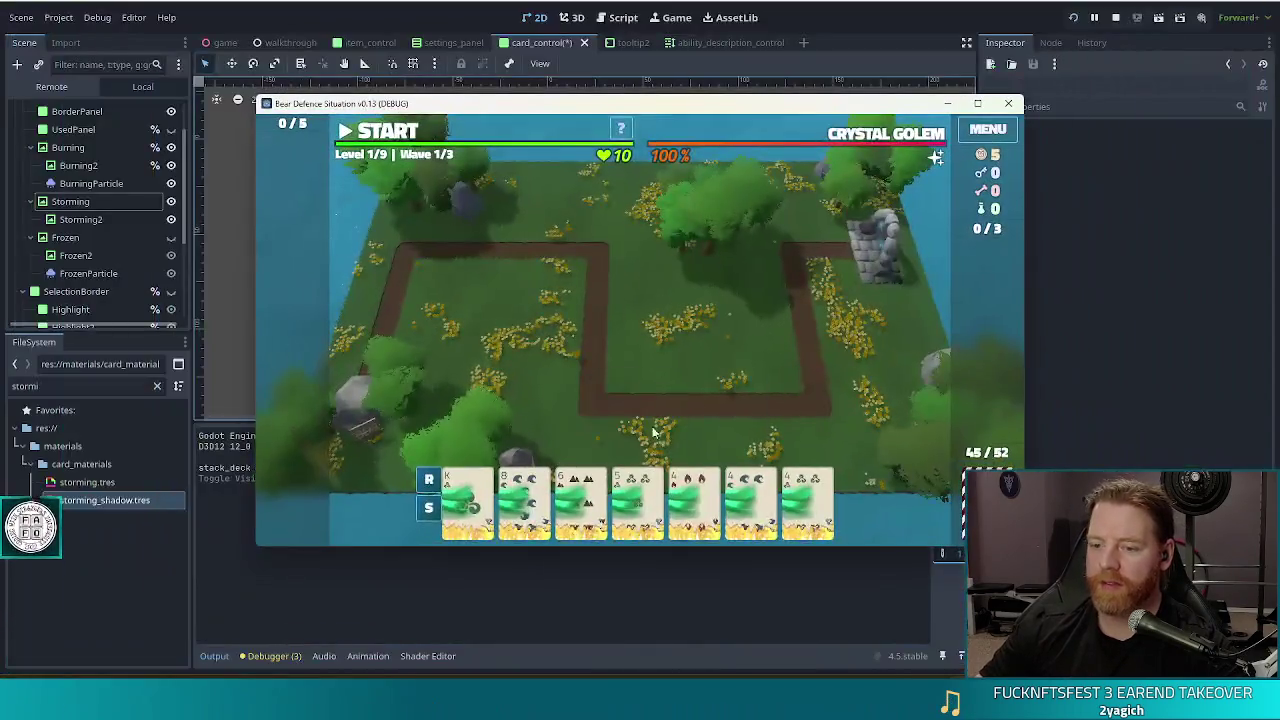
Switch from the debug game back to the editor's card_control scene
{"action": "key", "text": "alt+Tab"}
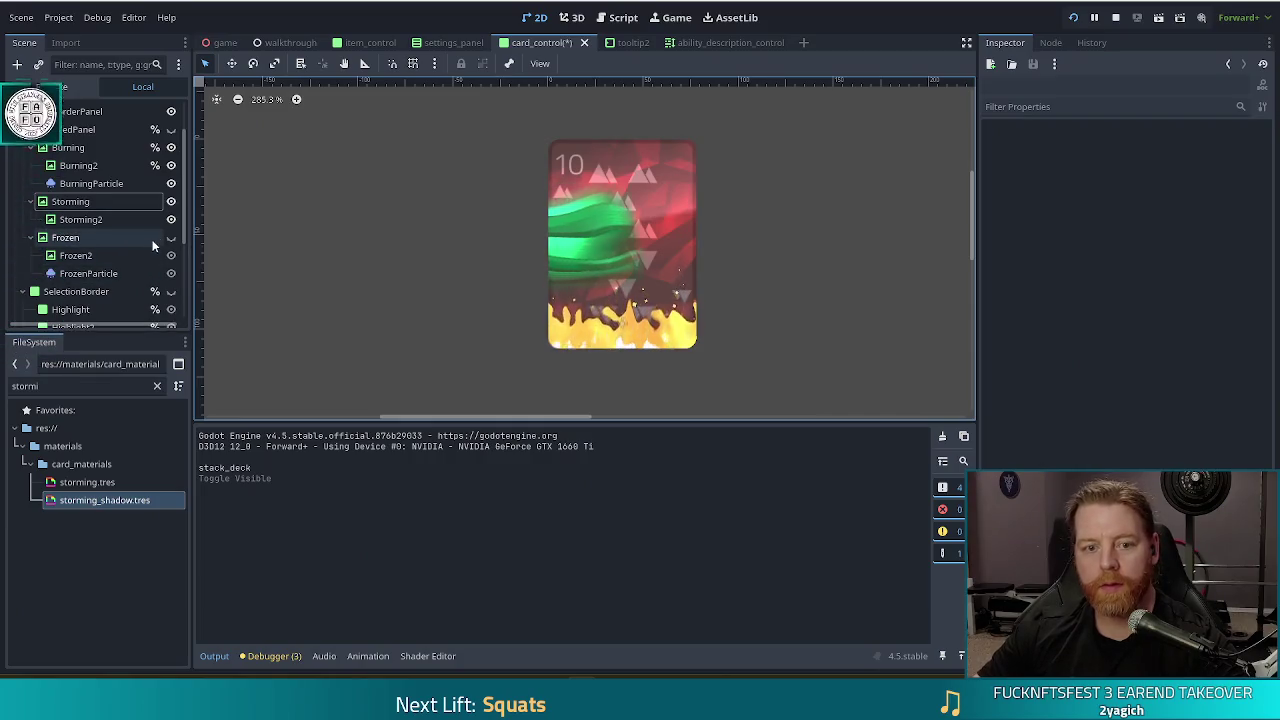
Hide the Burning effect on the card and save the scene
{"action": "left_click", "coordinate": [171, 147]}
{"action": "key", "text": "ctrl+s"}
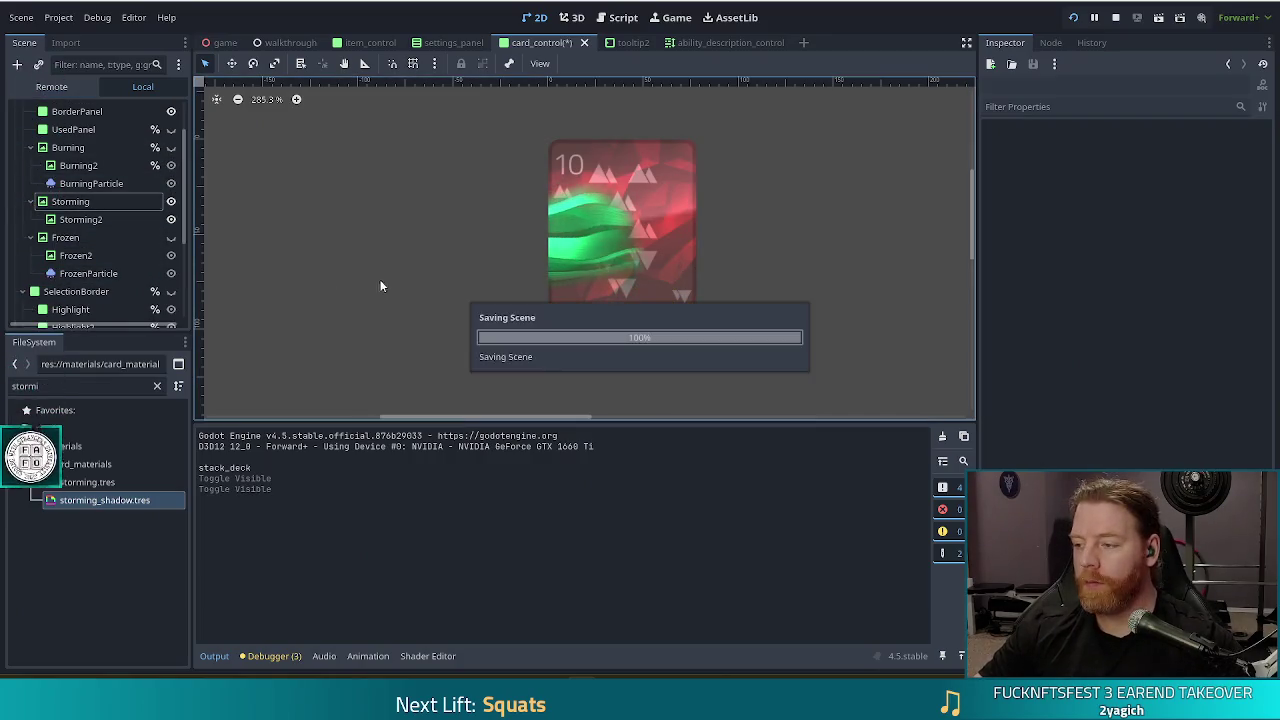
{"action": "key", "text": "alt+Tab"}
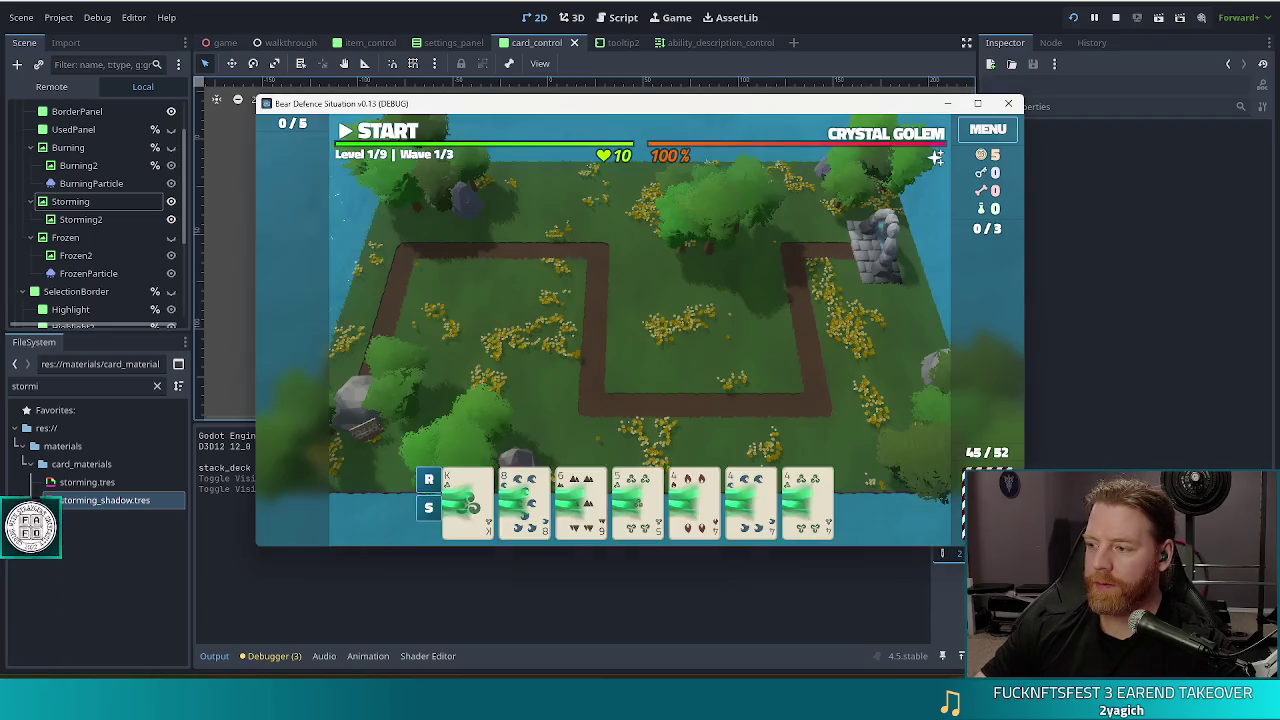
Hide the Storming2 layer and compare the hand cards in the running game
{"action": "mouse_move", "coordinate": [777, 497]}
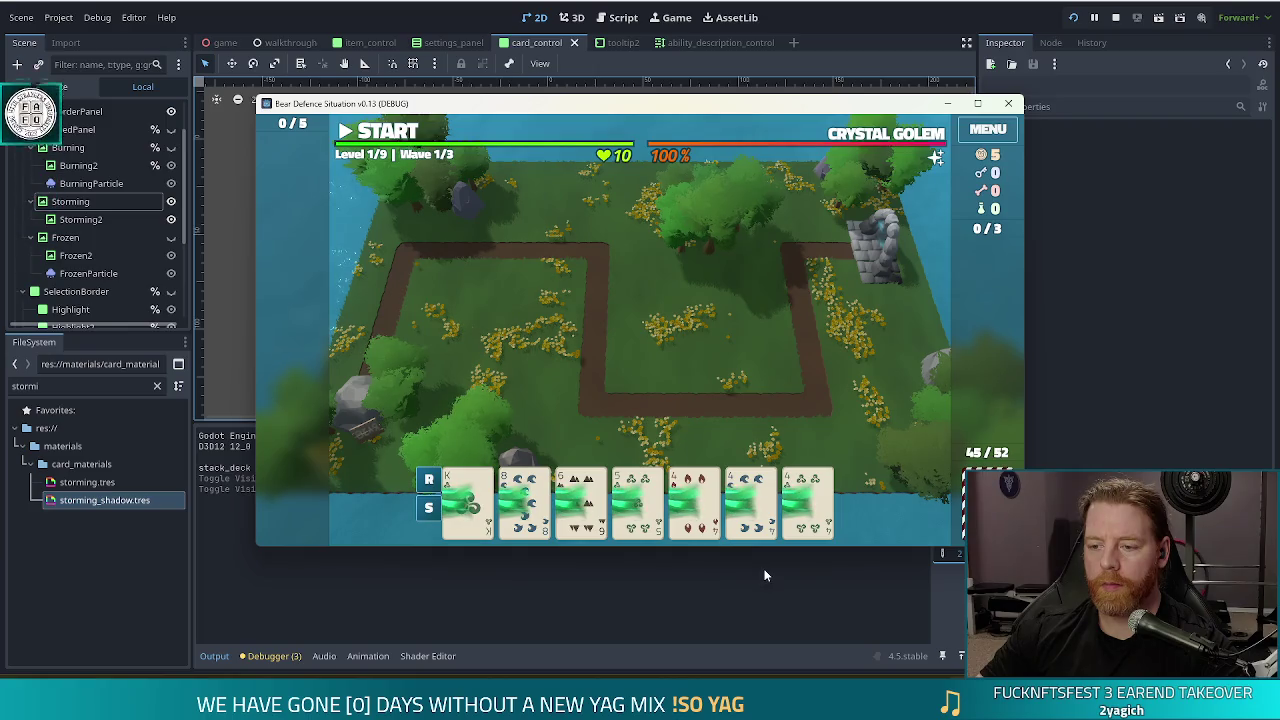
{"action": "left_click", "coordinate": [173, 220]}
{"action": "key", "text": "alt+Tab"}
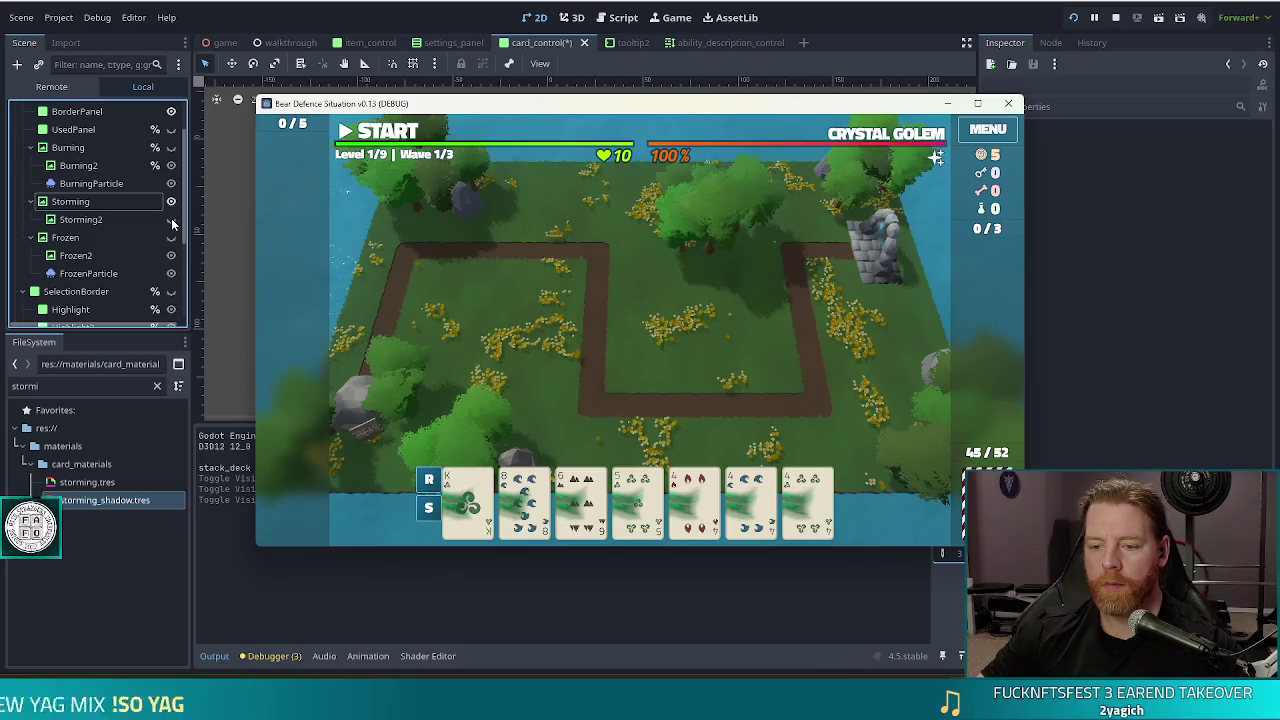
Show Storming2 again, make the Storming material's albedo alpha 0, and run the game
{"action": "left_click", "coordinate": [171, 219]}
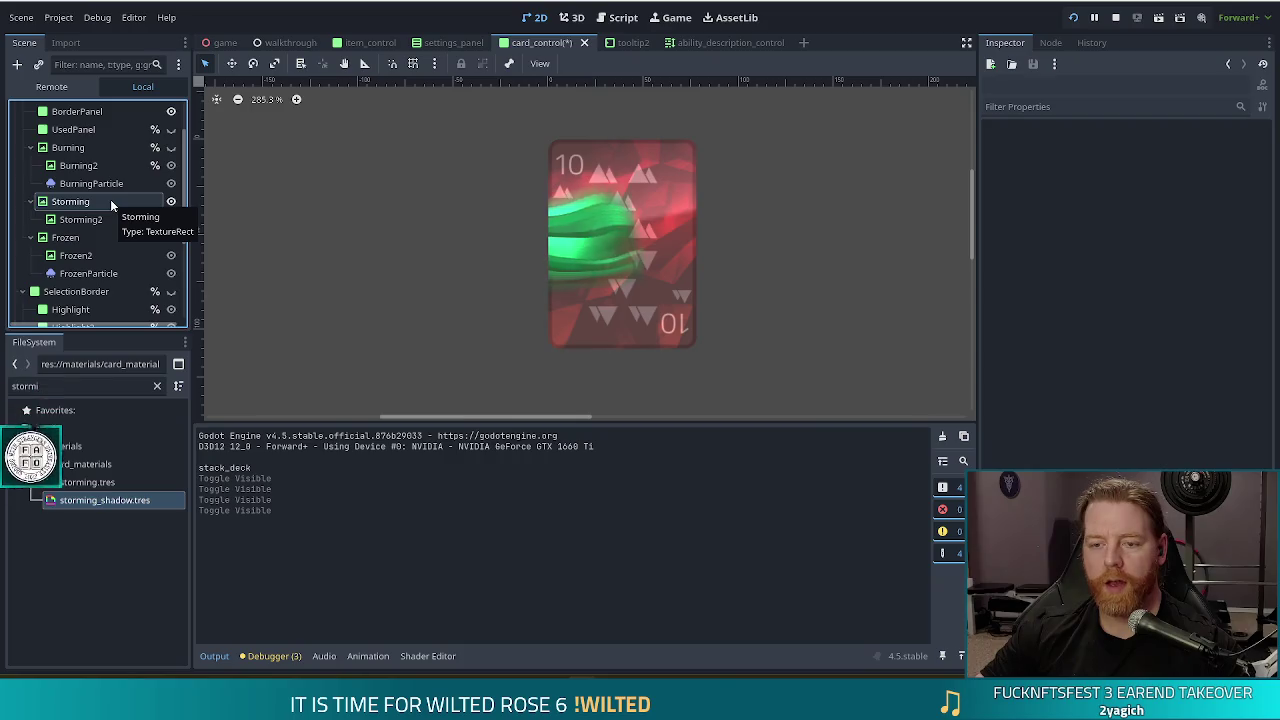
{"action": "left_click", "coordinate": [111, 202]}
{"action": "scroll", "coordinate": [1137, 227], "scroll_direction": "up", "scroll_amount": 10}
{"action": "scroll", "coordinate": [1137, 227], "scroll_direction": "down", "scroll_amount": 3}
{"action": "left_click", "coordinate": [1166, 372]}
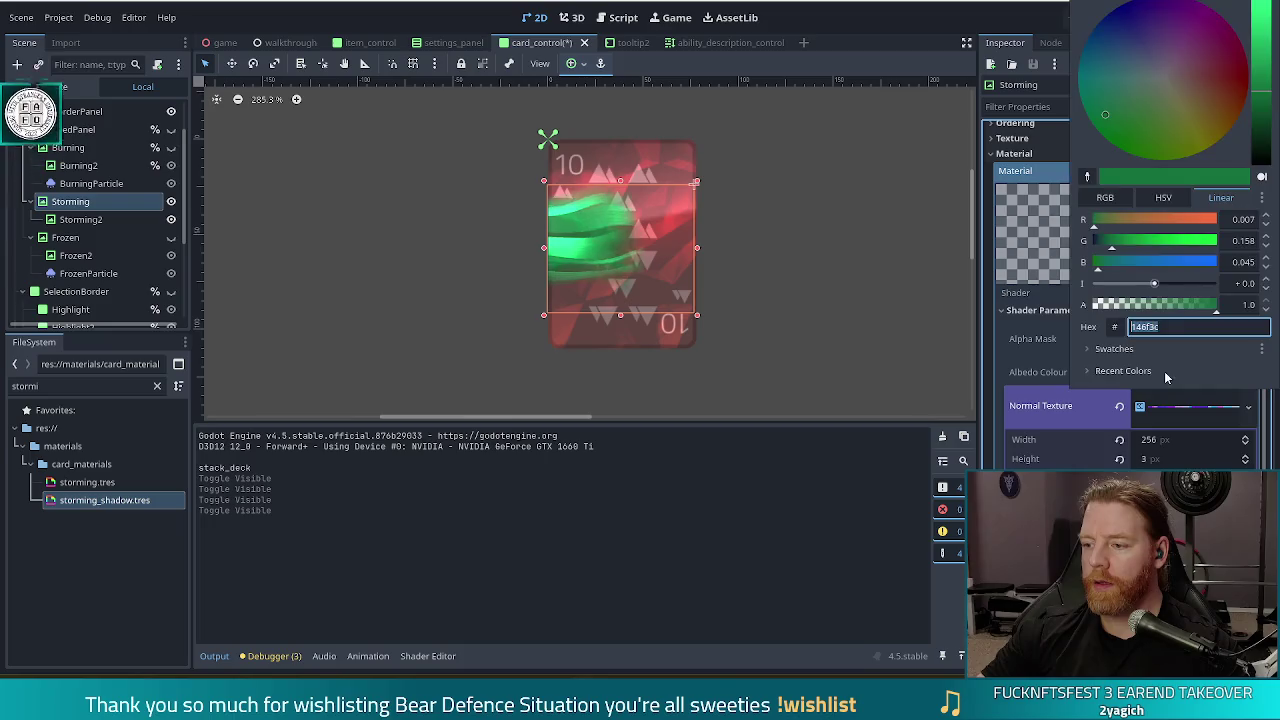
{"action": "left_click_drag", "start_coordinate": [1165, 304], "coordinate": [928, 325]}
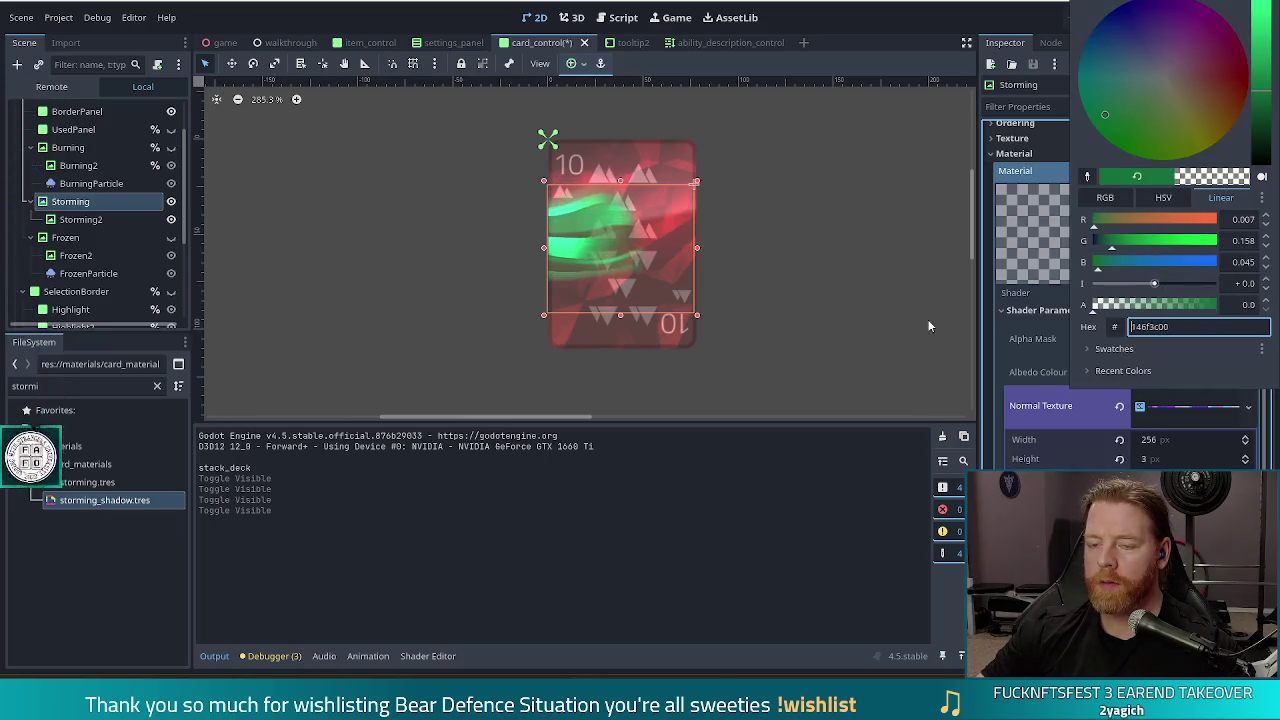
{"action": "left_click", "coordinate": [849, 260]}
{"action": "key", "text": "F5"}
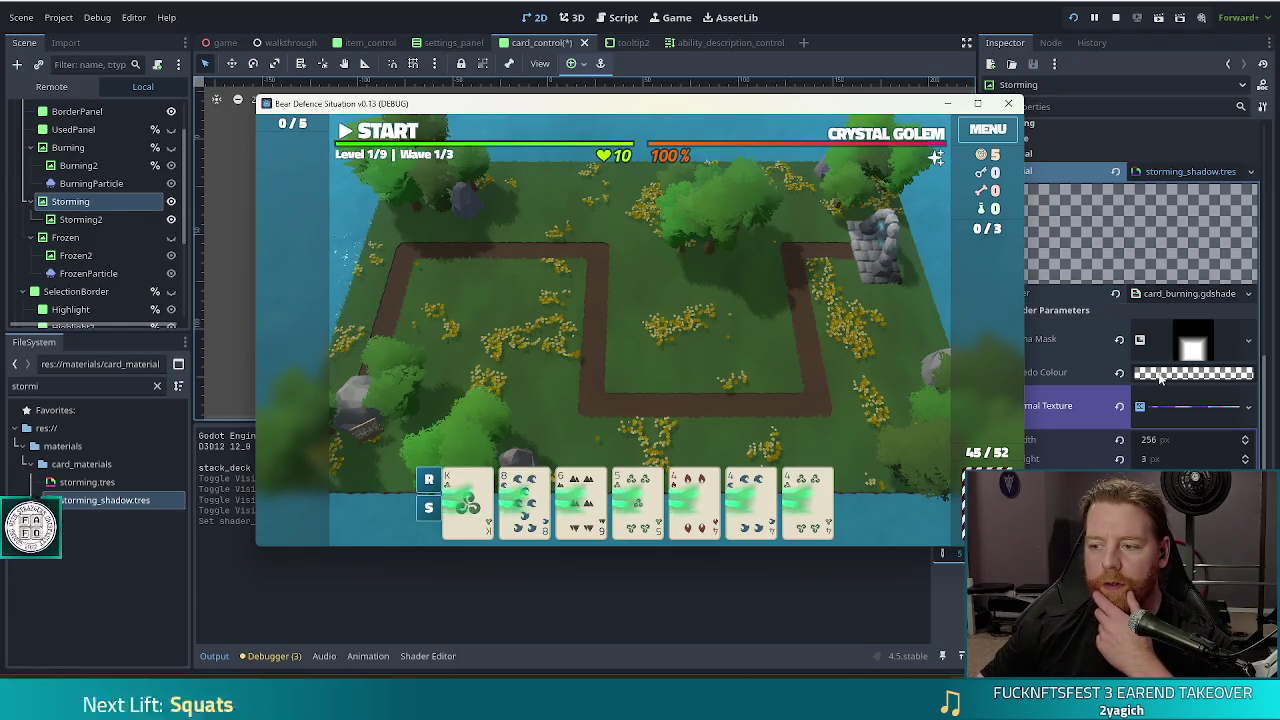
Restore the Storming material's albedo colour to opaque green 146f3c and view the game
{"action": "left_click", "coordinate": [1180, 372]}
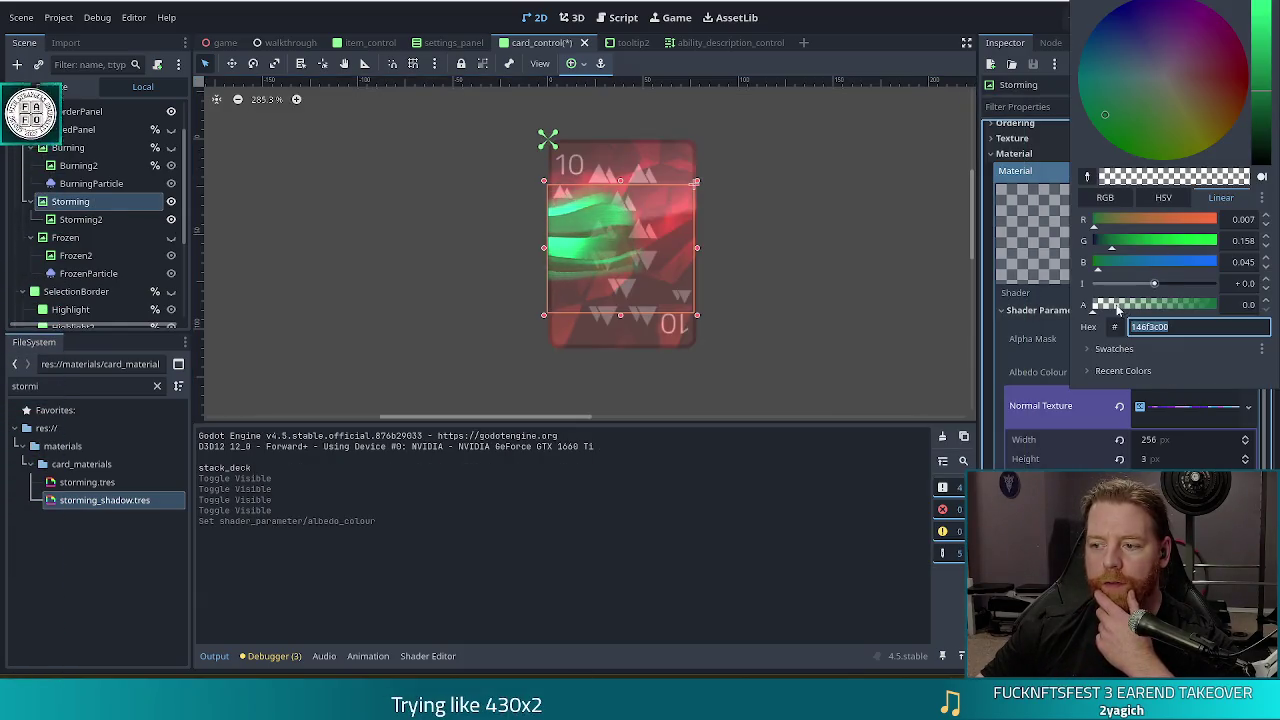
{"action": "type", "text": "146f3c"}
{"action": "left_click", "coordinate": [893, 19]}
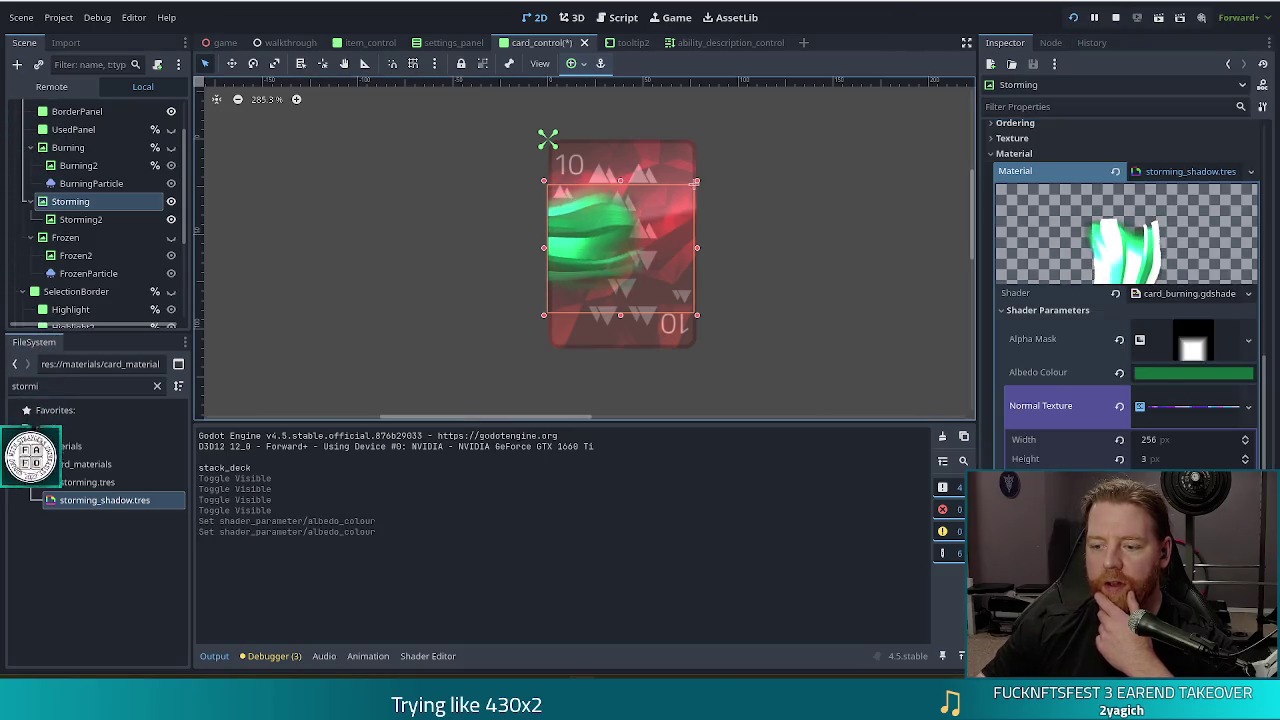
{"action": "key", "text": "alt+Tab"}
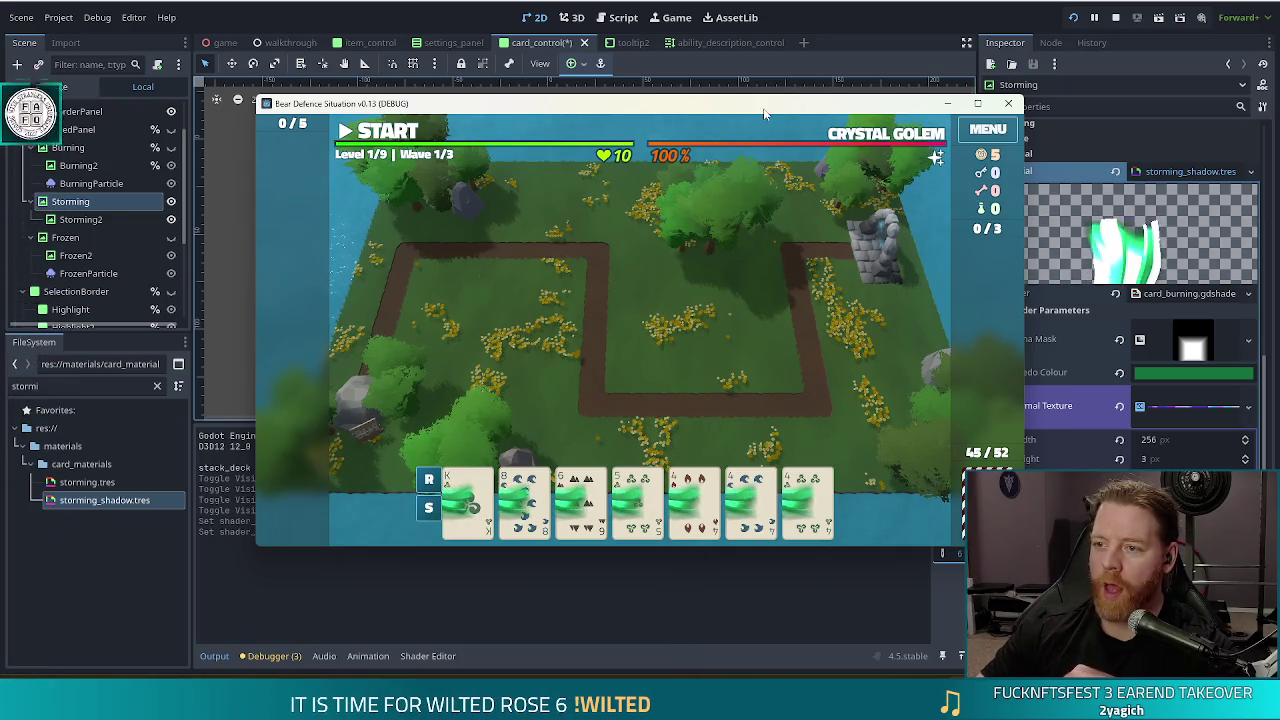
Shift the game window left to uncover the Inspector, then switch to the Bluesky post
{"action": "left_click_drag", "start_coordinate": [730, 108], "coordinate": [678, 105]}
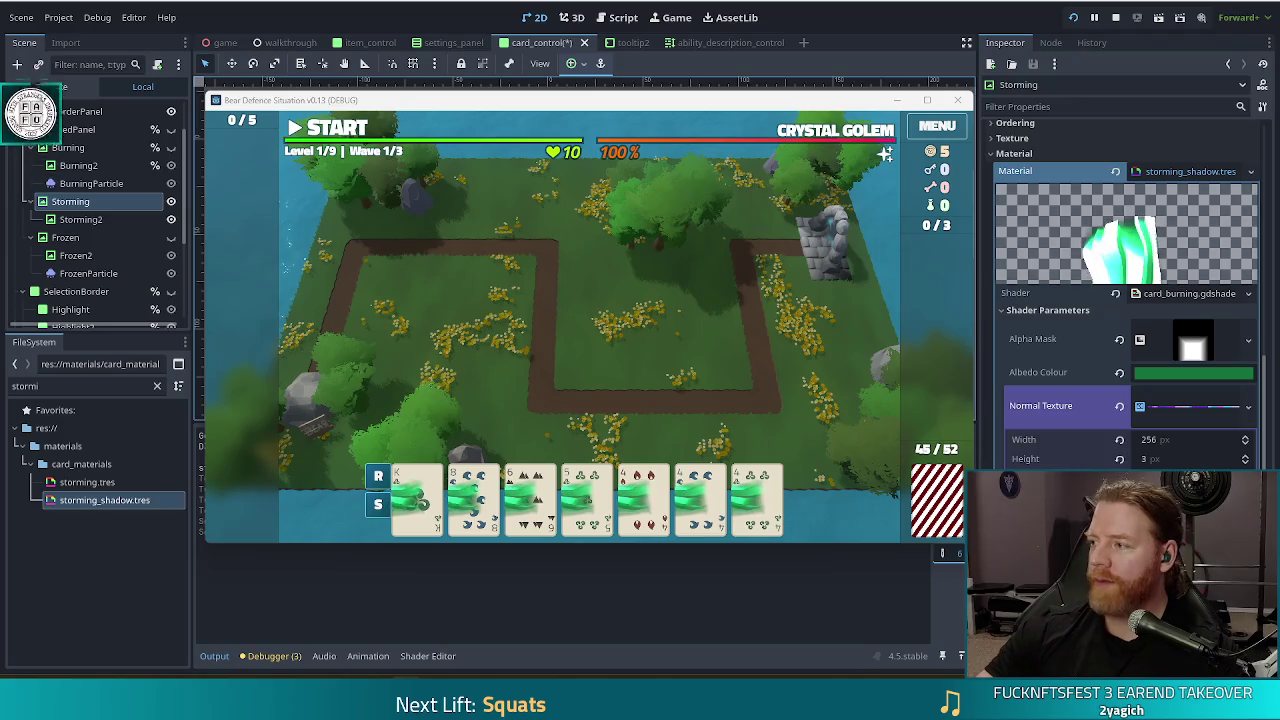
{"action": "key", "text": "alt+Tab"}
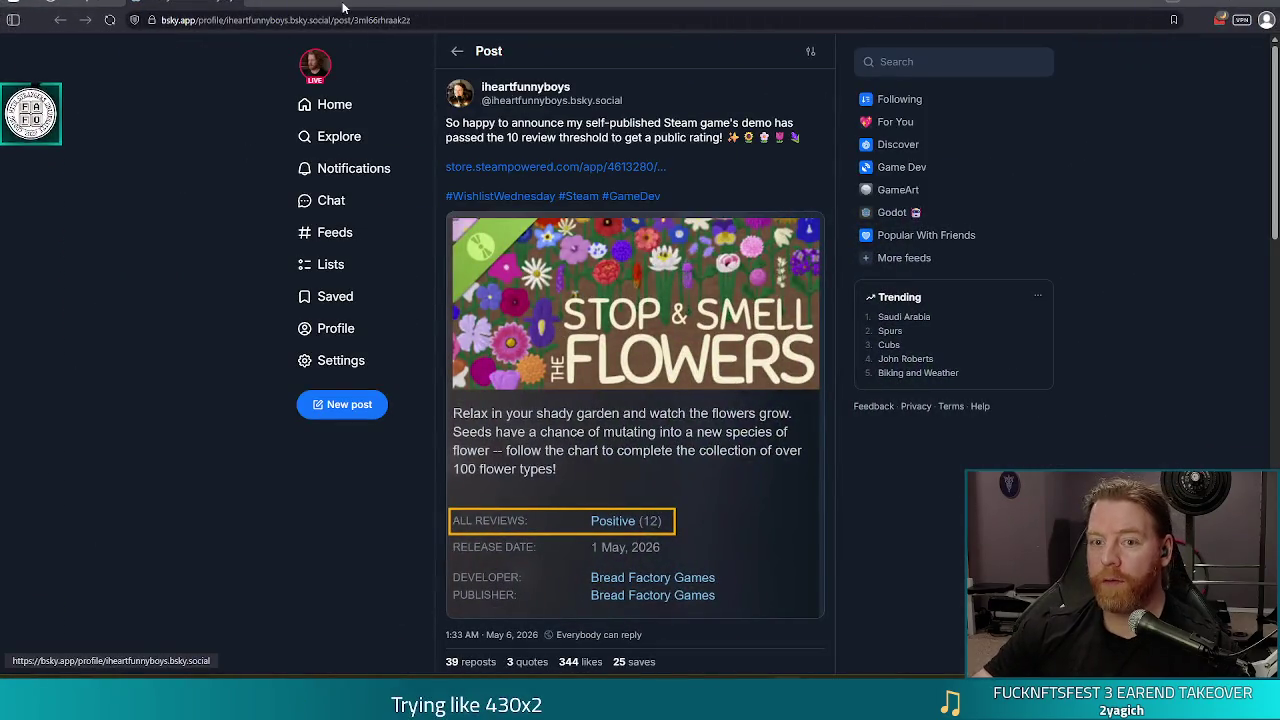
Select the post's web address, read the Steam demo announcement, and close the browser
{"action": "left_click", "coordinate": [368, 20]}
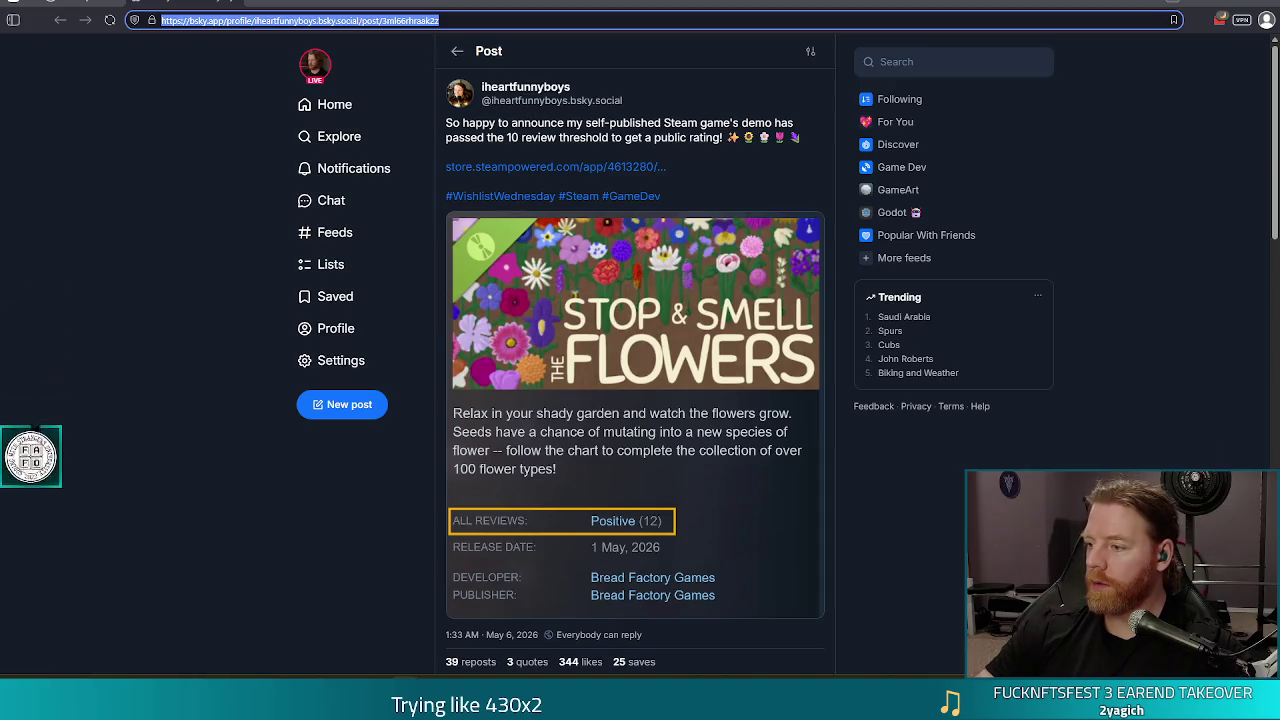
{"action": "key", "text": "alt+Tab"}
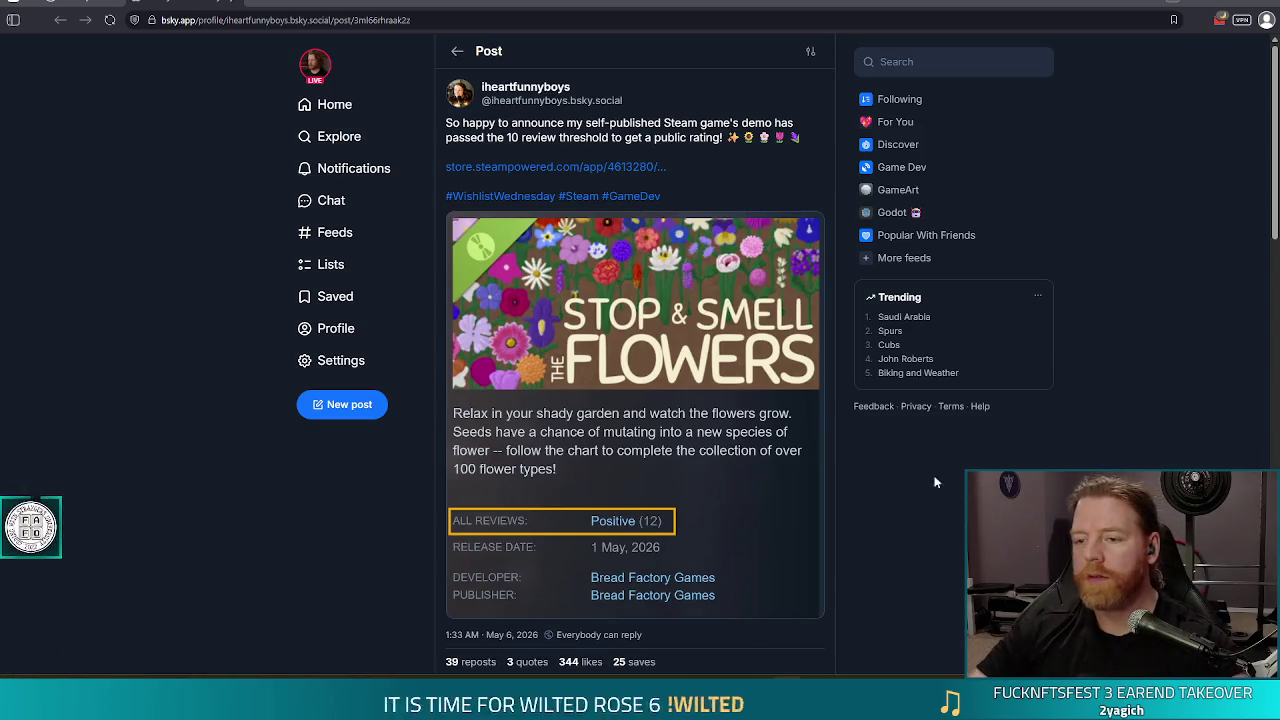
{"action": "scroll", "coordinate": [614, 497], "scroll_direction": "down", "scroll_amount": 3}
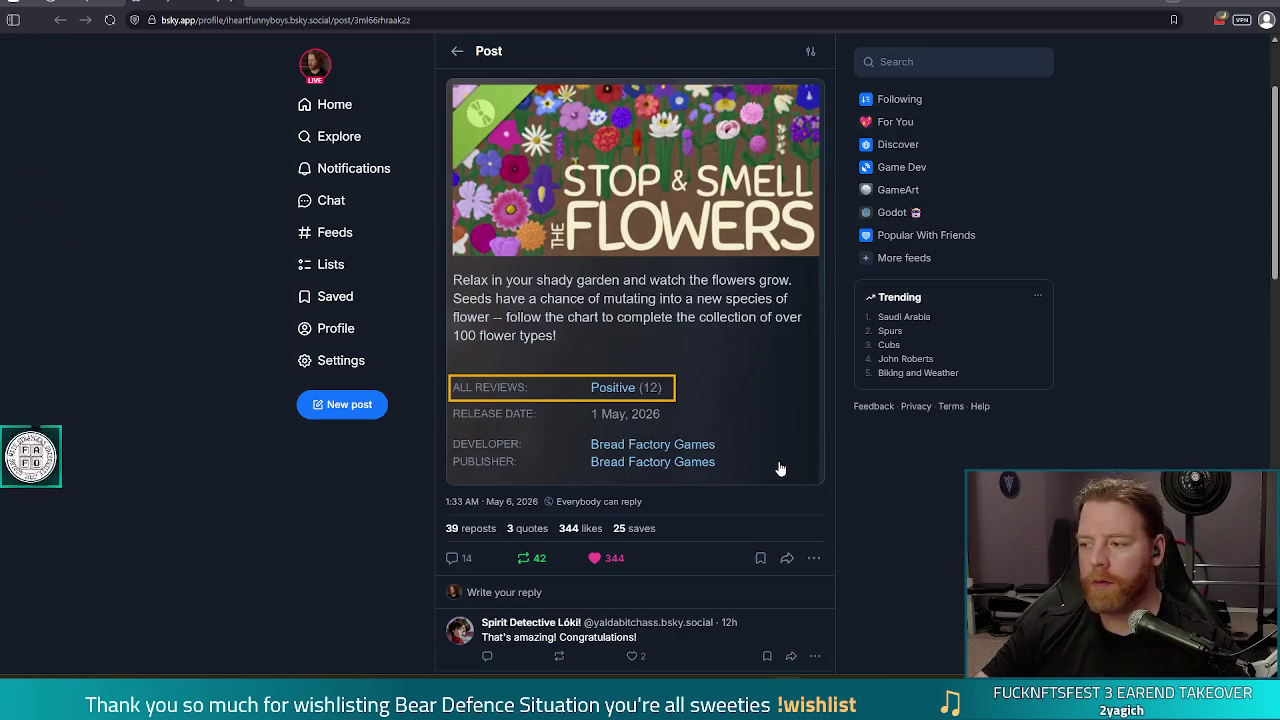
{"action": "scroll", "coordinate": [780, 469], "scroll_direction": "up", "scroll_amount": 3}
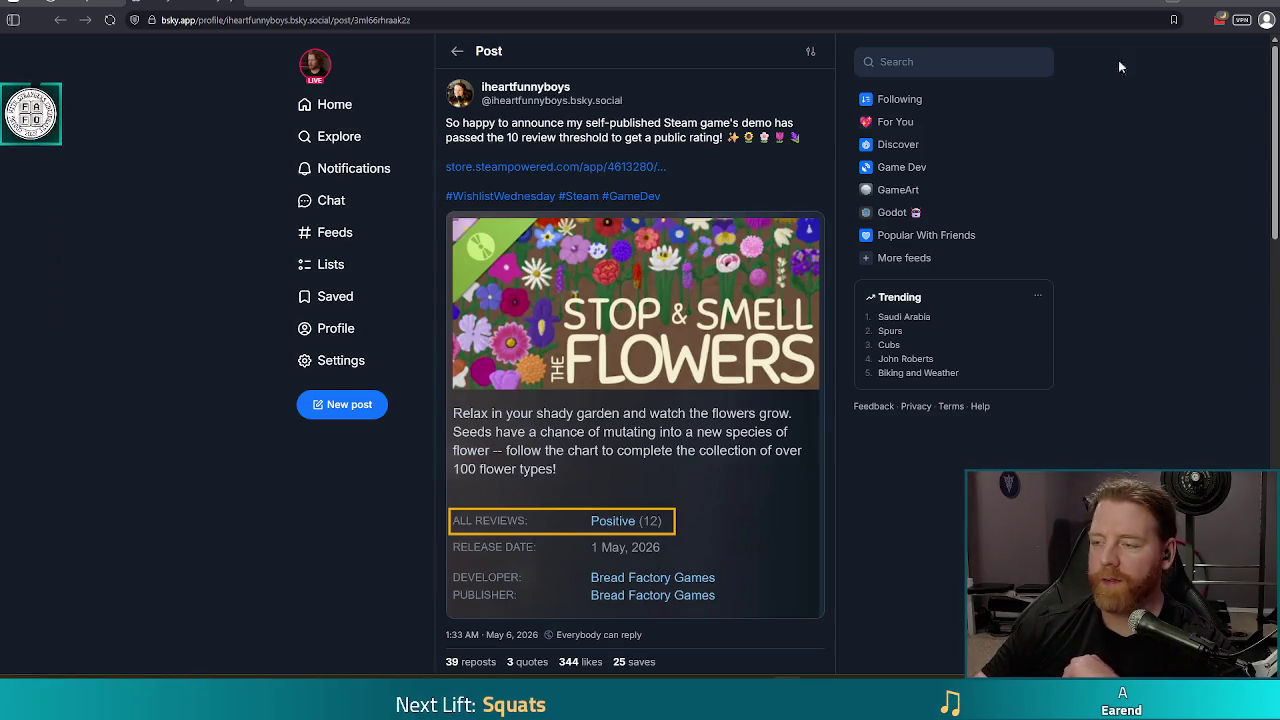
{"action": "left_click", "coordinate": [1266, 4]}
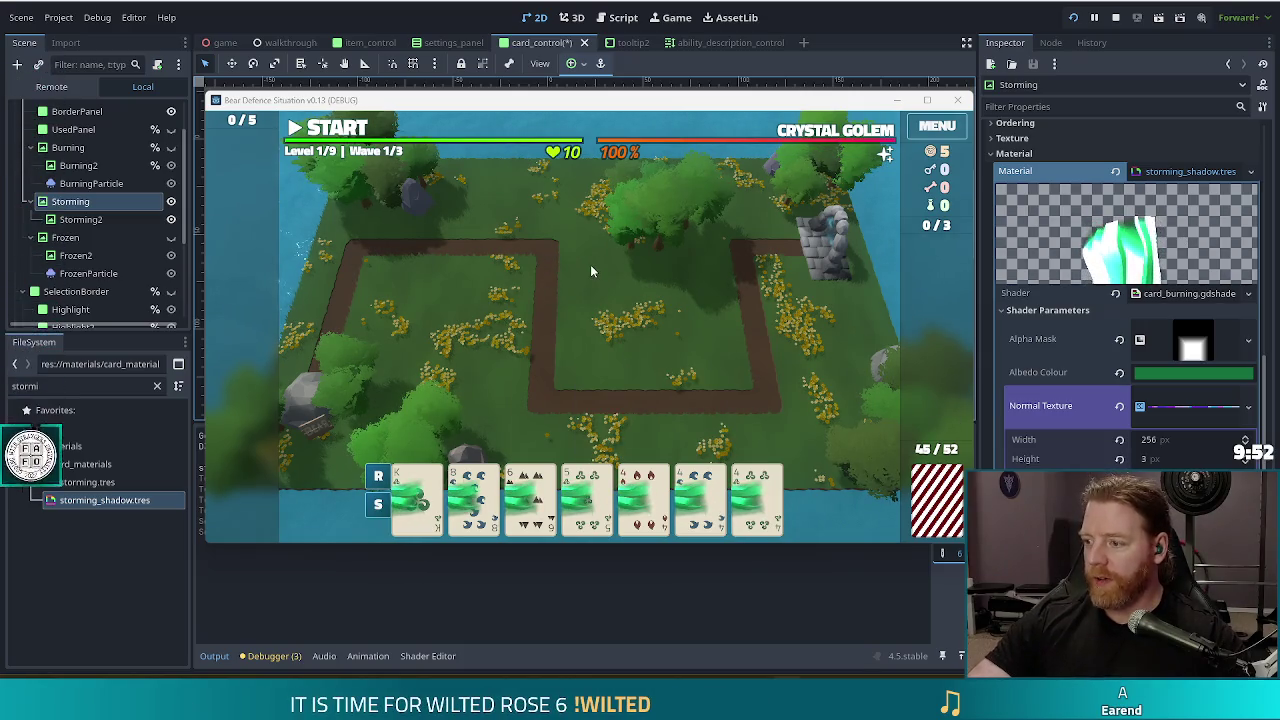
Watch the green storm effect on the cards, then close the debug game window
{"action": "mouse_move", "coordinate": [390, 152]}
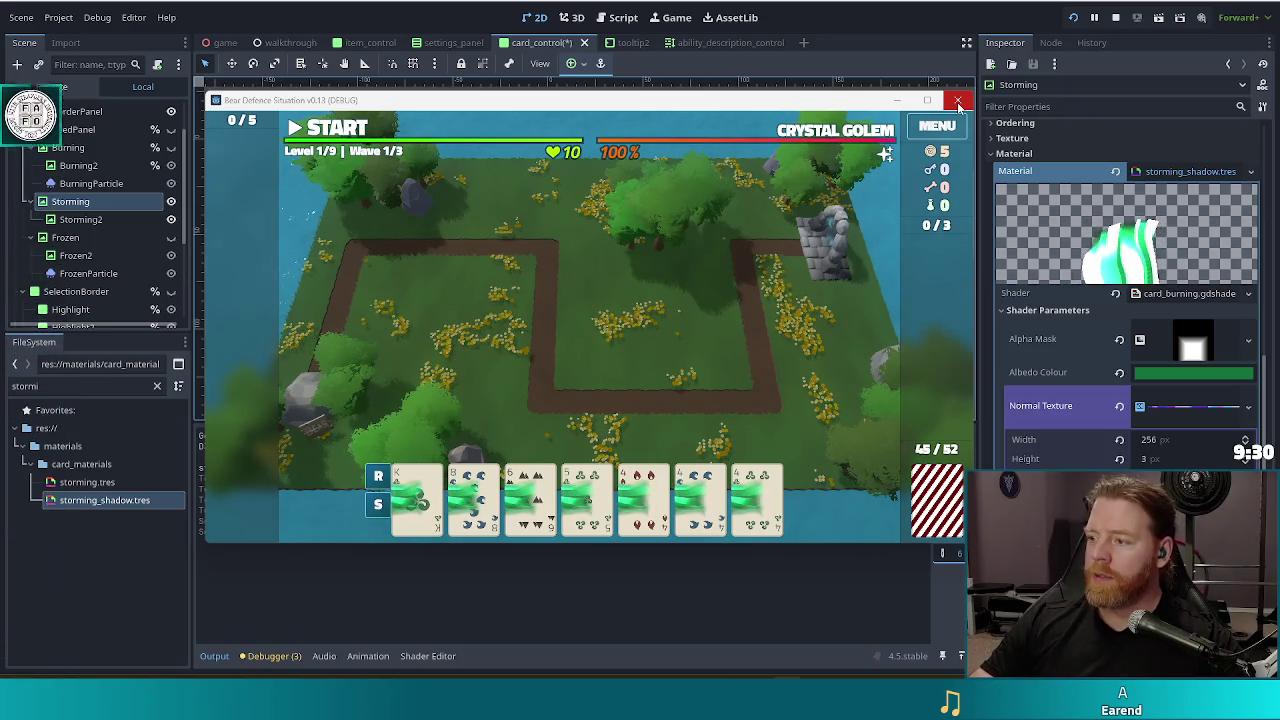
{"action": "left_click", "coordinate": [958, 102]}
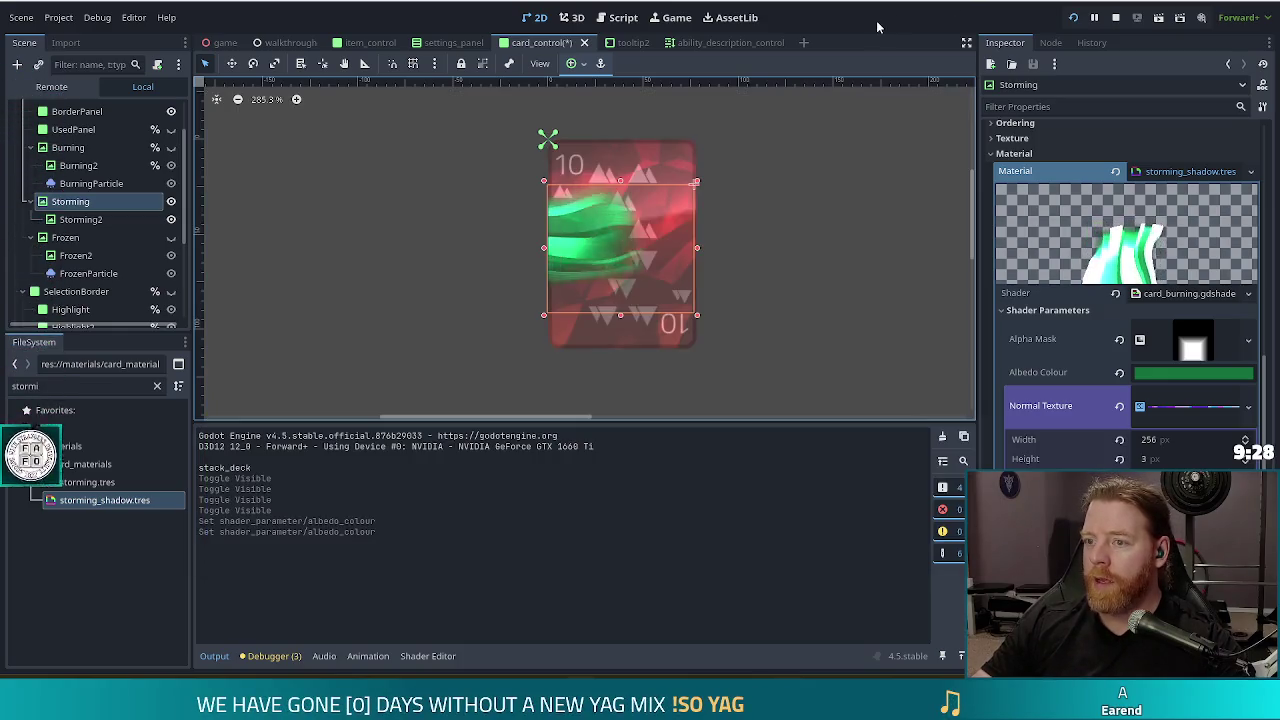
Stop the running game's debug session from the Godot toolbar
{"action": "left_click", "coordinate": [1117, 19]}
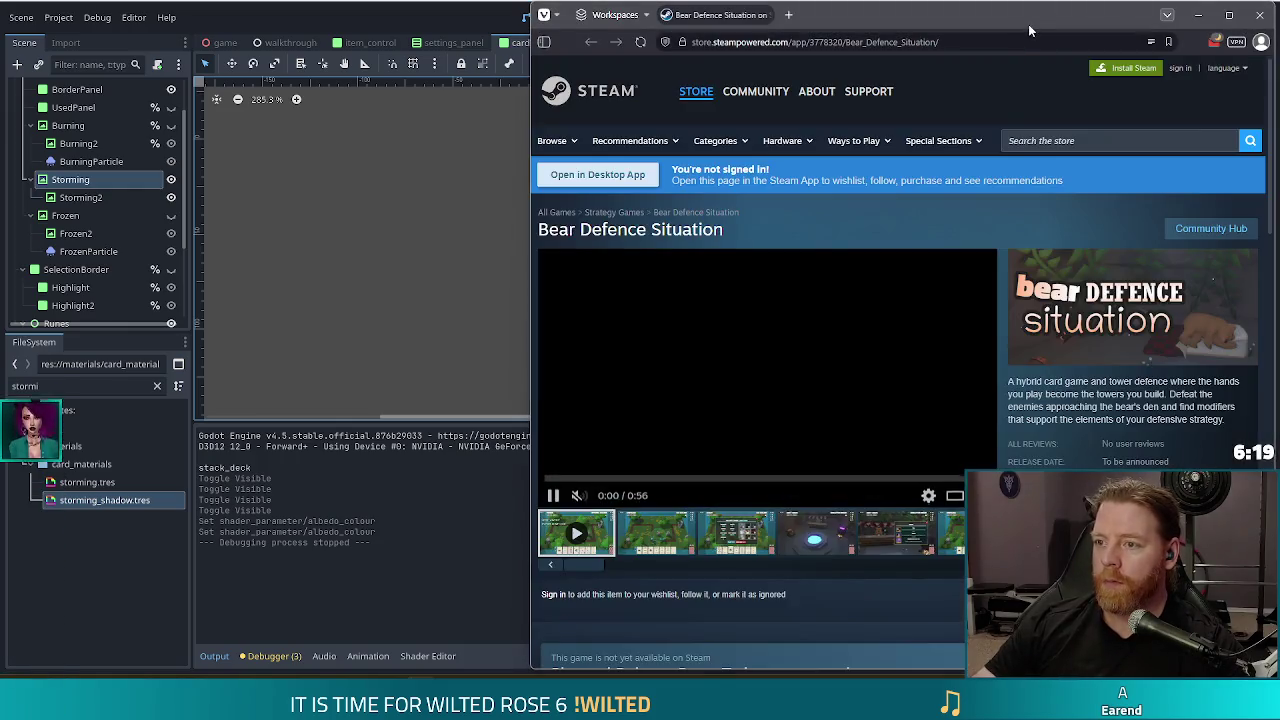
Maximize the Vivaldi window showing the Bear Defence Situation Steam store page
{"action": "double_click", "coordinate": [1029, 31]}
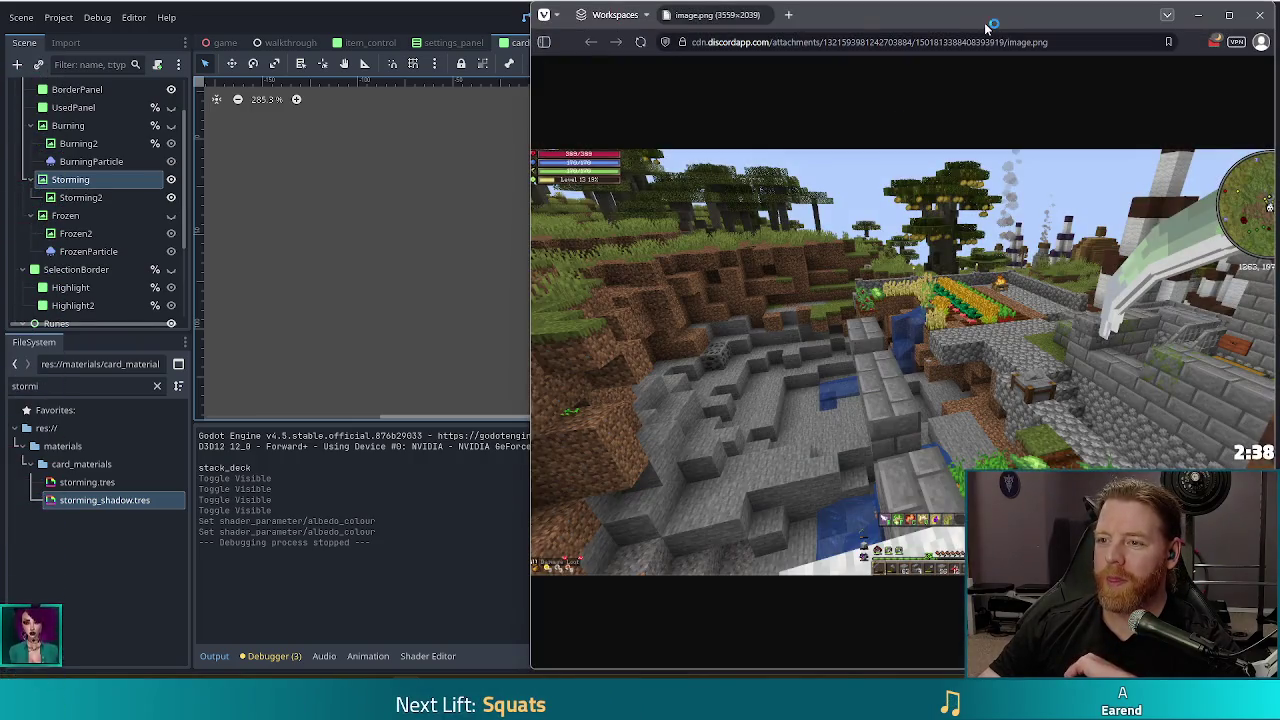
Drag the Minecraft screenshot browser window over the Godot editor so it fills the screen
{"action": "left_click_drag", "start_coordinate": [987, 27], "coordinate": [651, 2]}
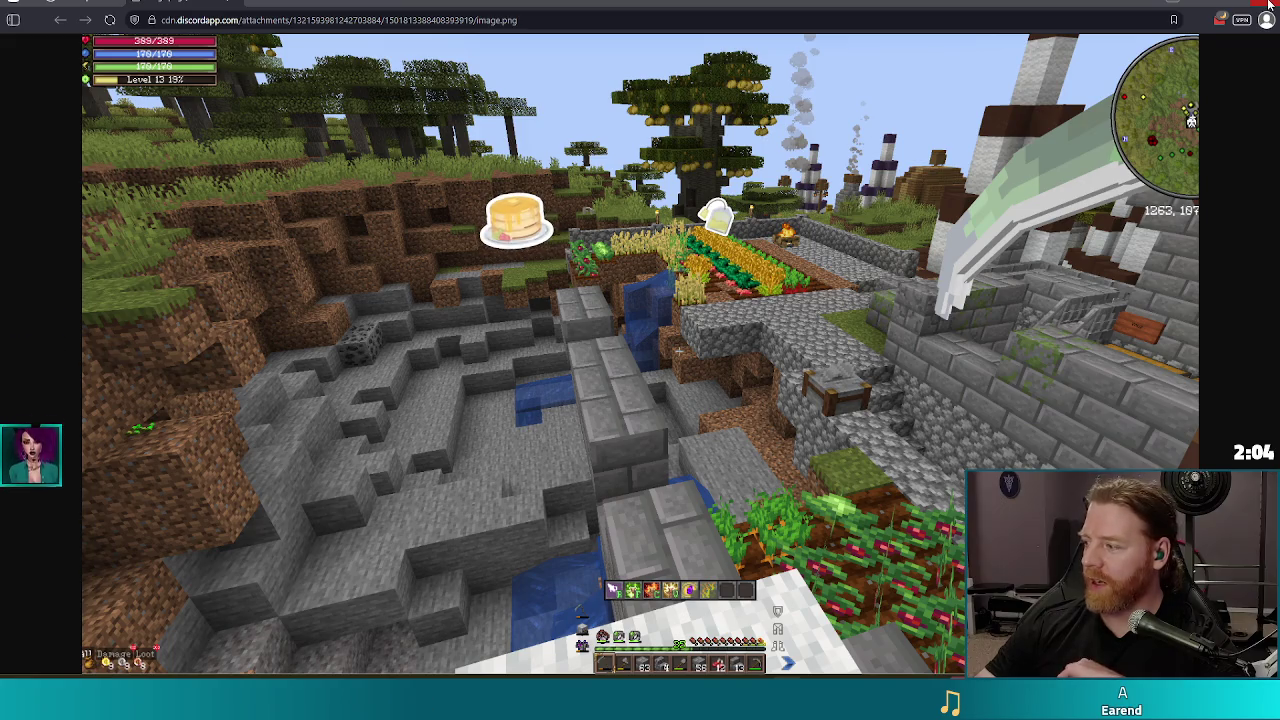
Close the browser window showing the Minecraft screenshot
{"action": "left_click", "coordinate": [1268, 5]}
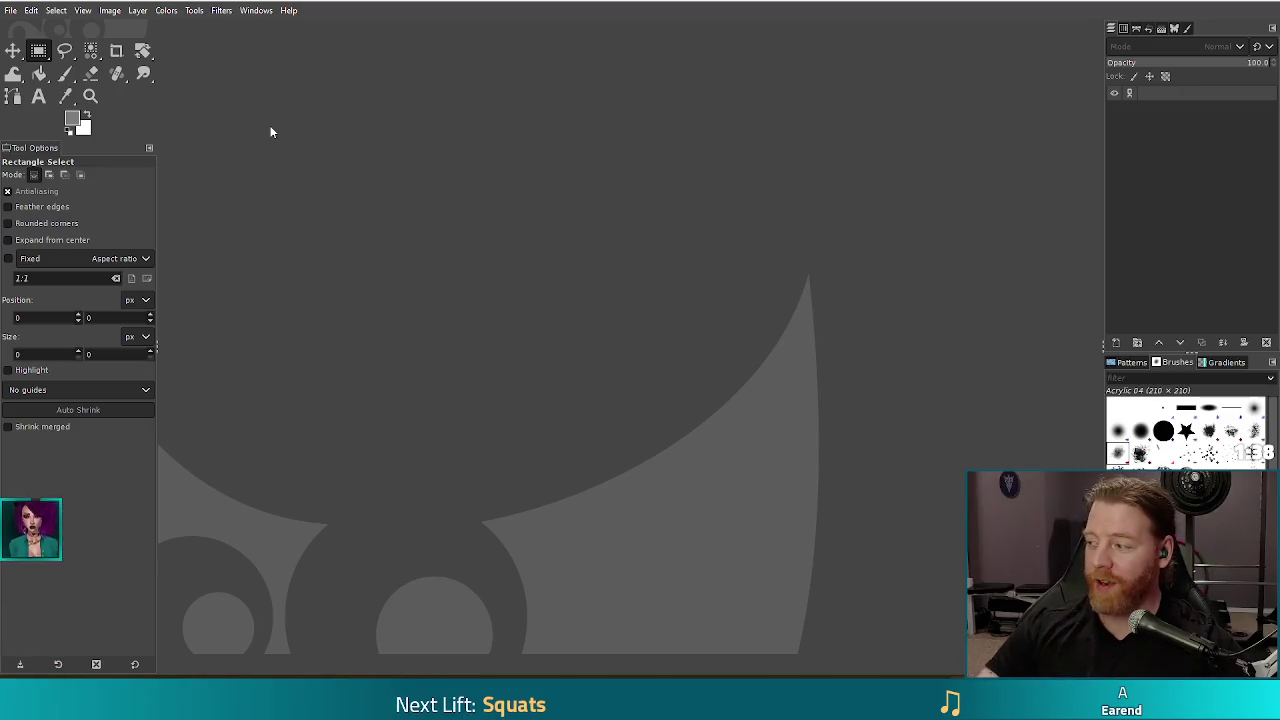
Create a new 256×256 pixel image
{"action": "left_click", "coordinate": [10, 10]}
{"action": "left_click", "coordinate": [22, 36]}
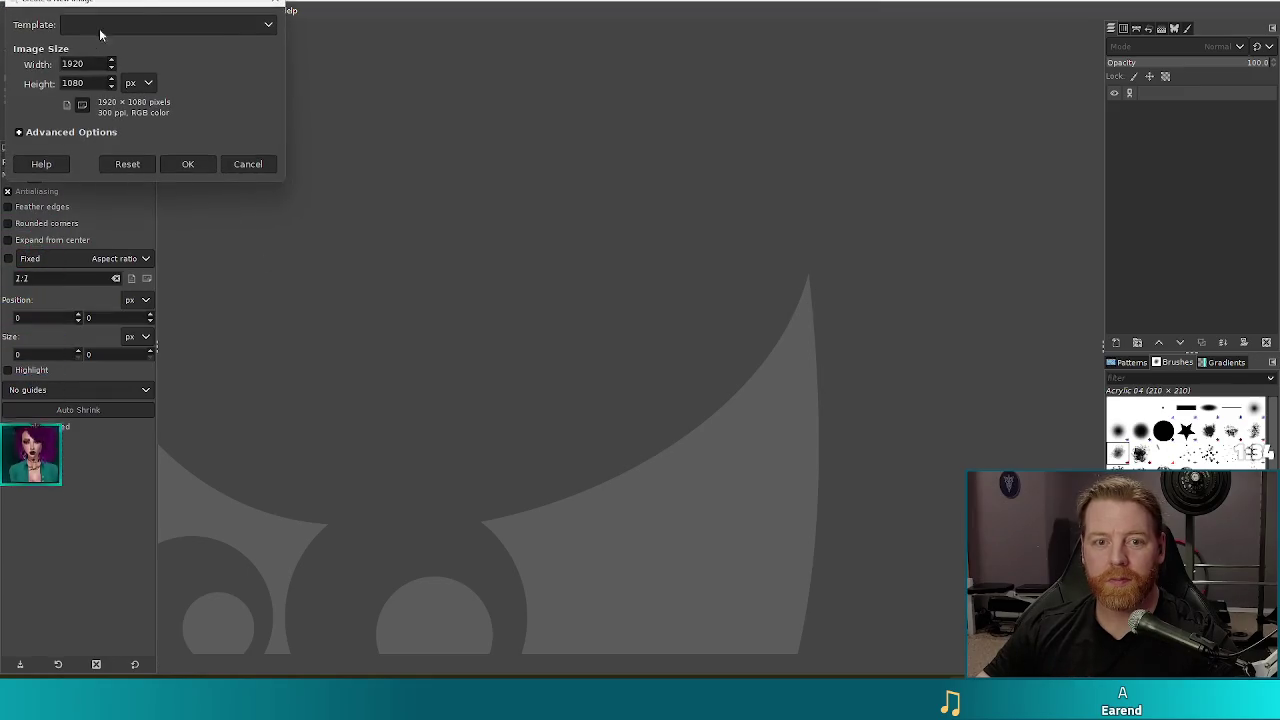
{"action": "double_click", "coordinate": [195, 127]}
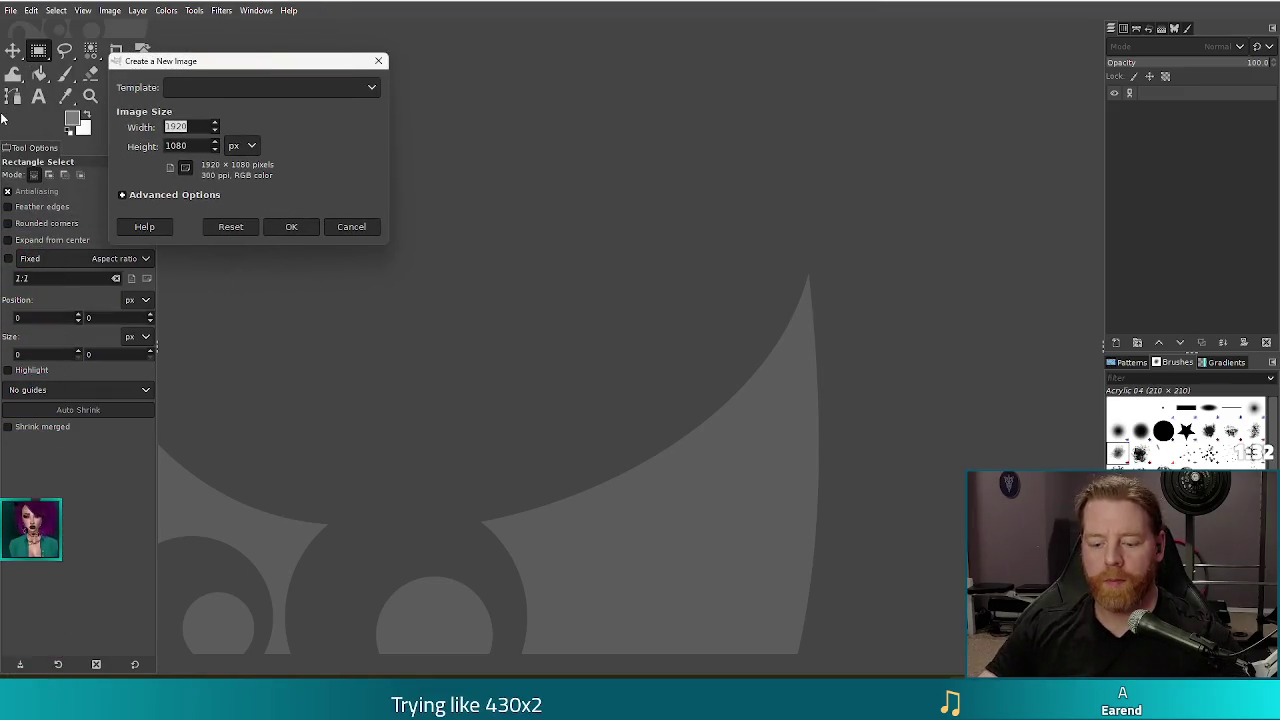
{"action": "type", "text": "256"}
{"action": "key", "text": "Tab"}
{"action": "type", "text": "25"}
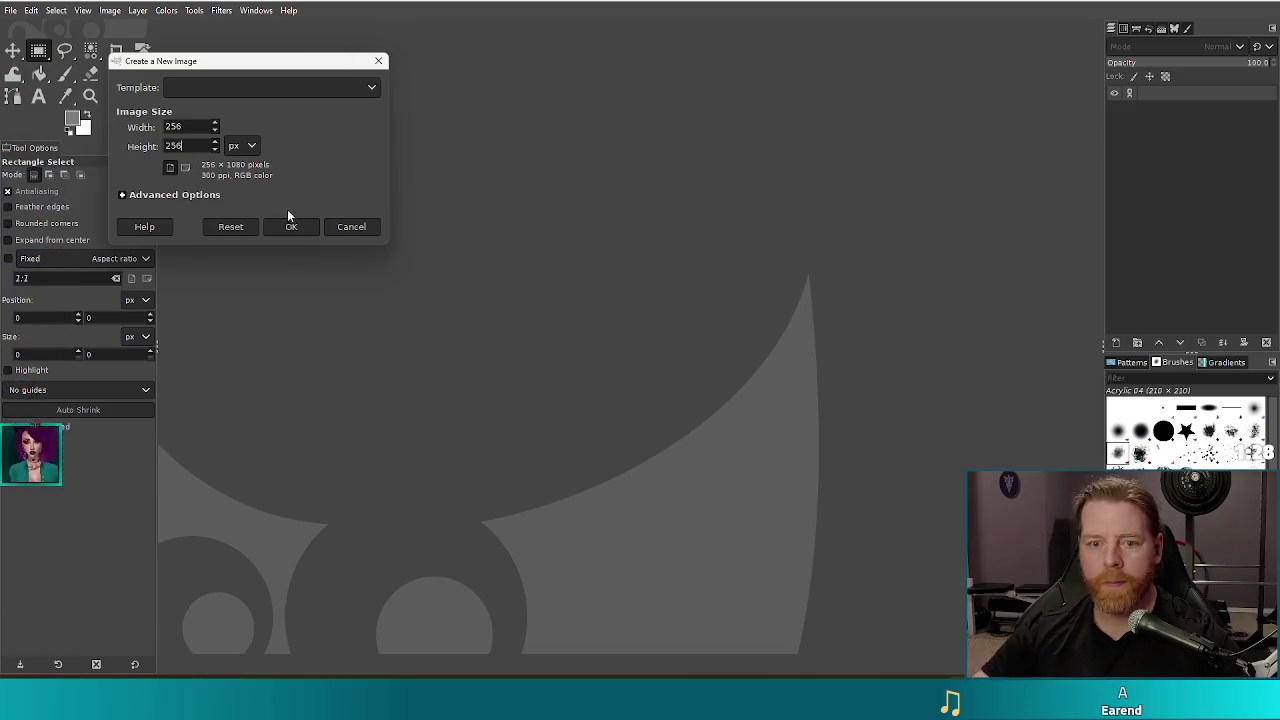
{"action": "left_click", "coordinate": [306, 228]}
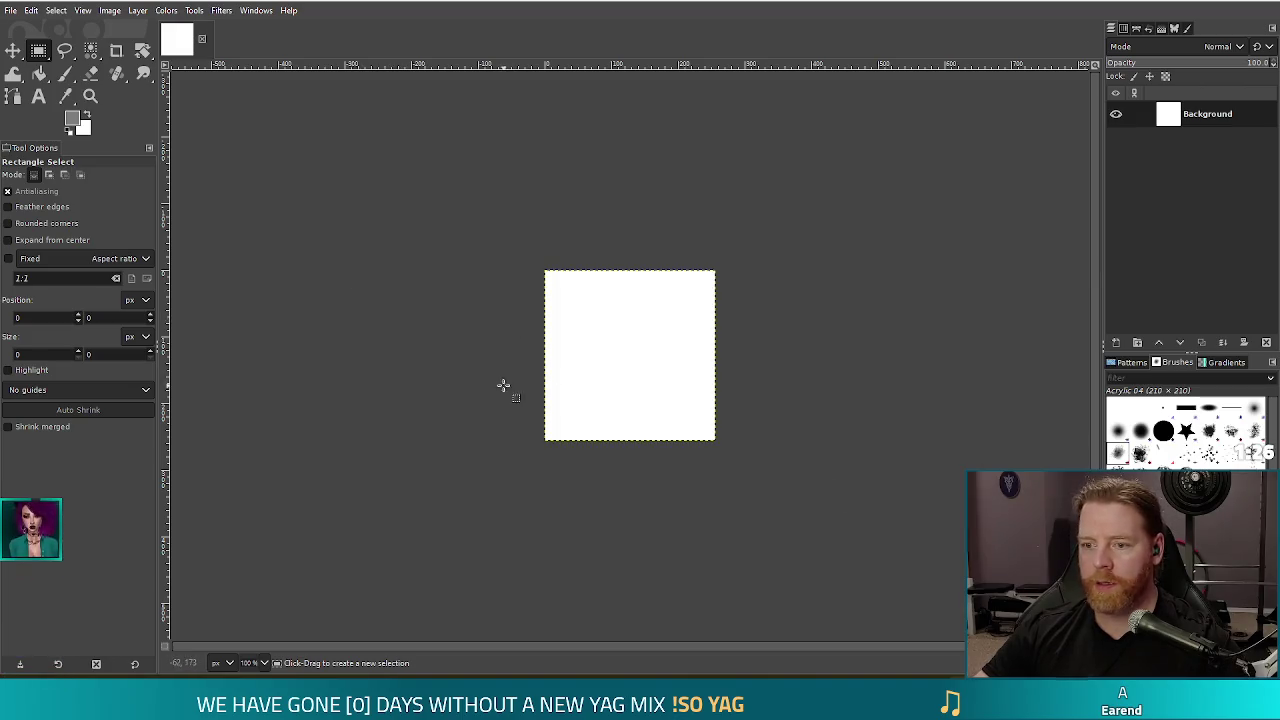
Set the foreground colour to black and bucket-fill the whole canvas with it
{"action": "left_click", "coordinate": [84, 119]}
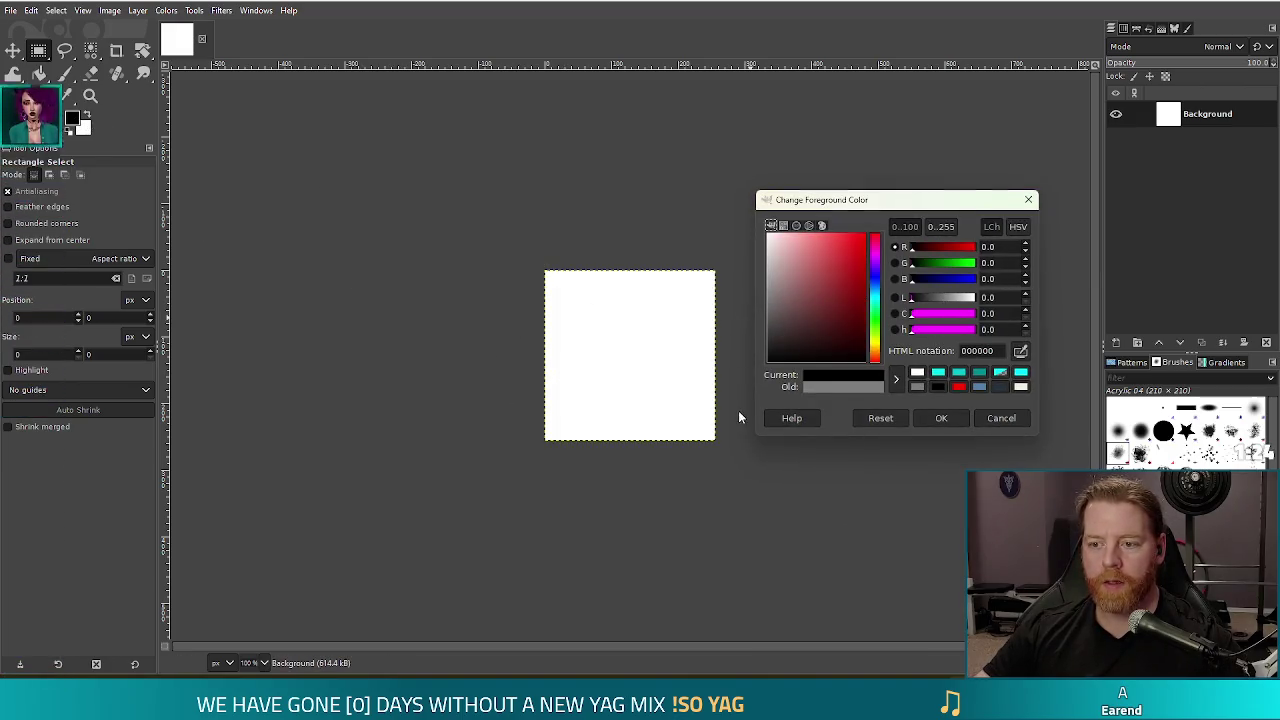
{"action": "left_click", "coordinate": [941, 418]}
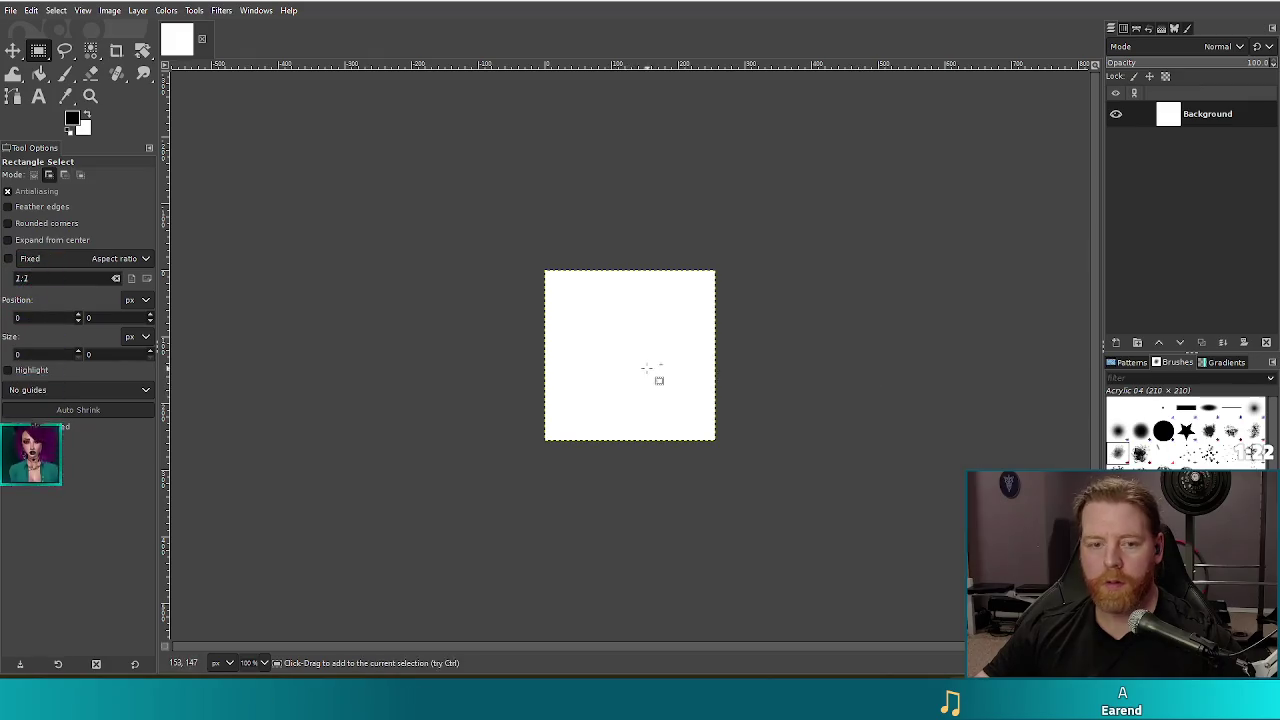
{"action": "left_click", "coordinate": [87, 114]}
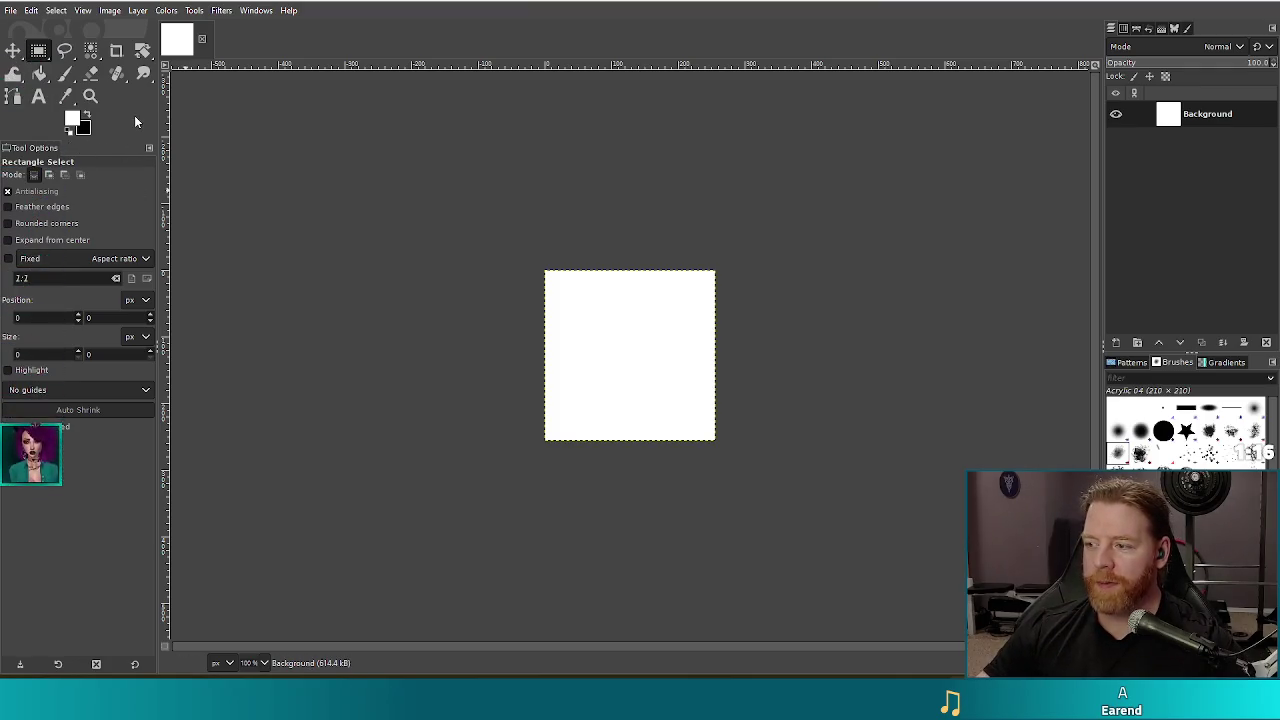
{"action": "left_click", "coordinate": [86, 115]}
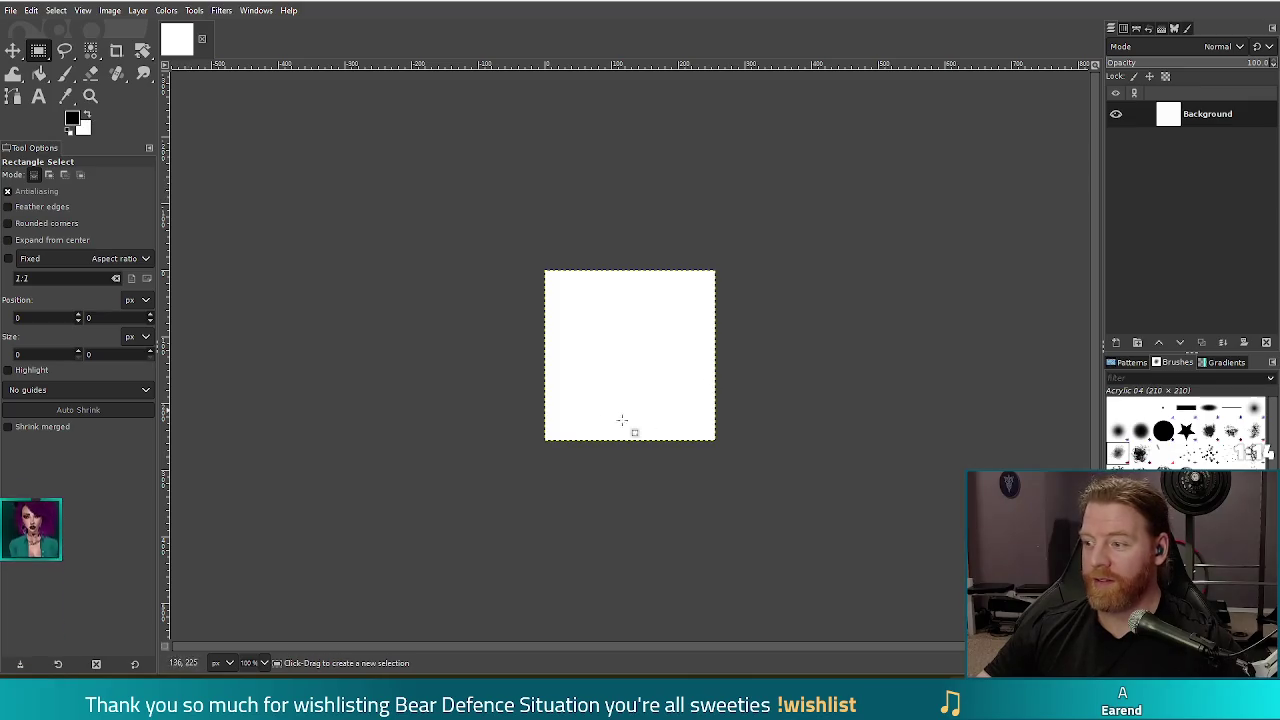
{"action": "key", "text": "shift+b"}
{"action": "left_click", "coordinate": [603, 374]}
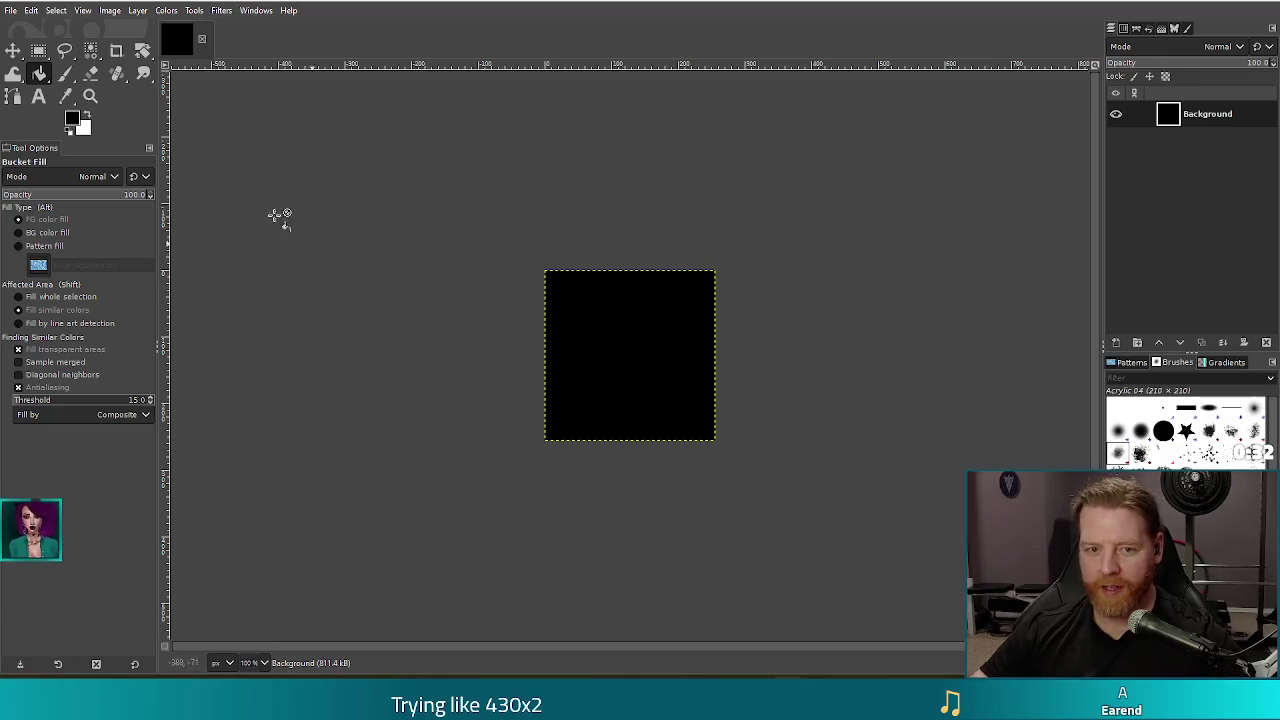
Add a transparent layer and set the Gradient tool to the FG to Transparent gradient
{"action": "left_click", "coordinate": [1116, 342]}
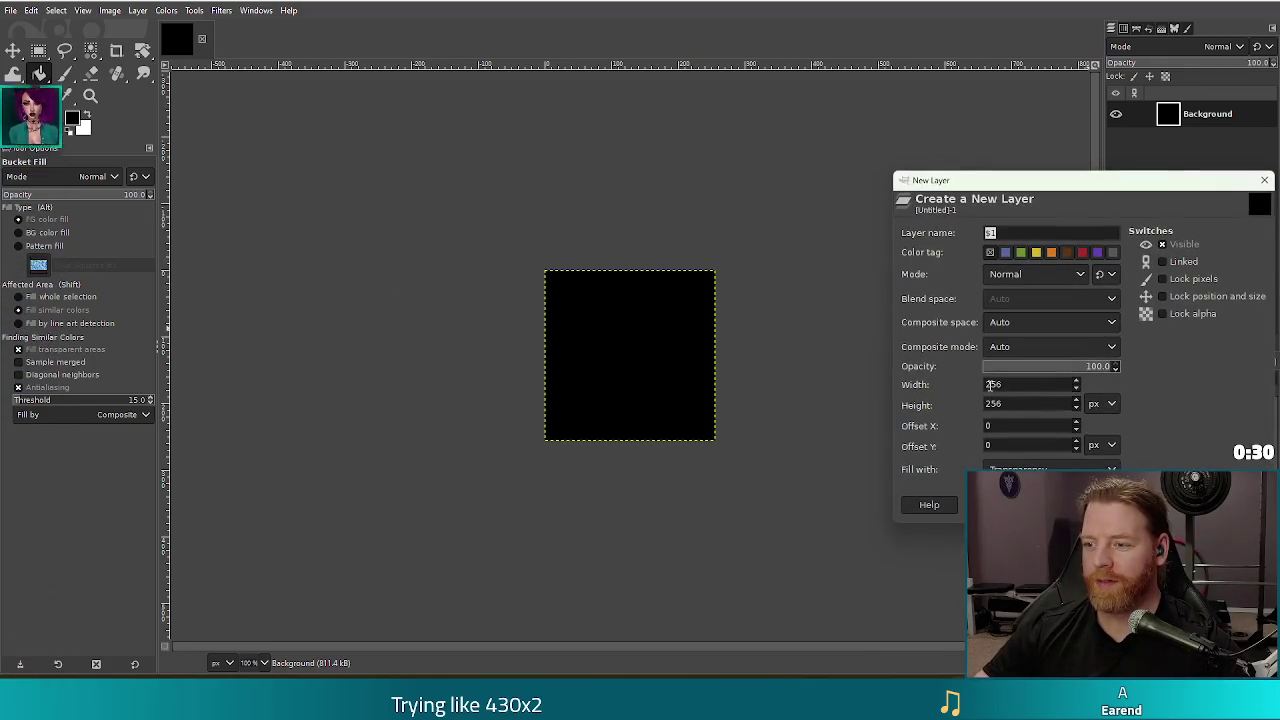
{"action": "key", "text": "Return"}
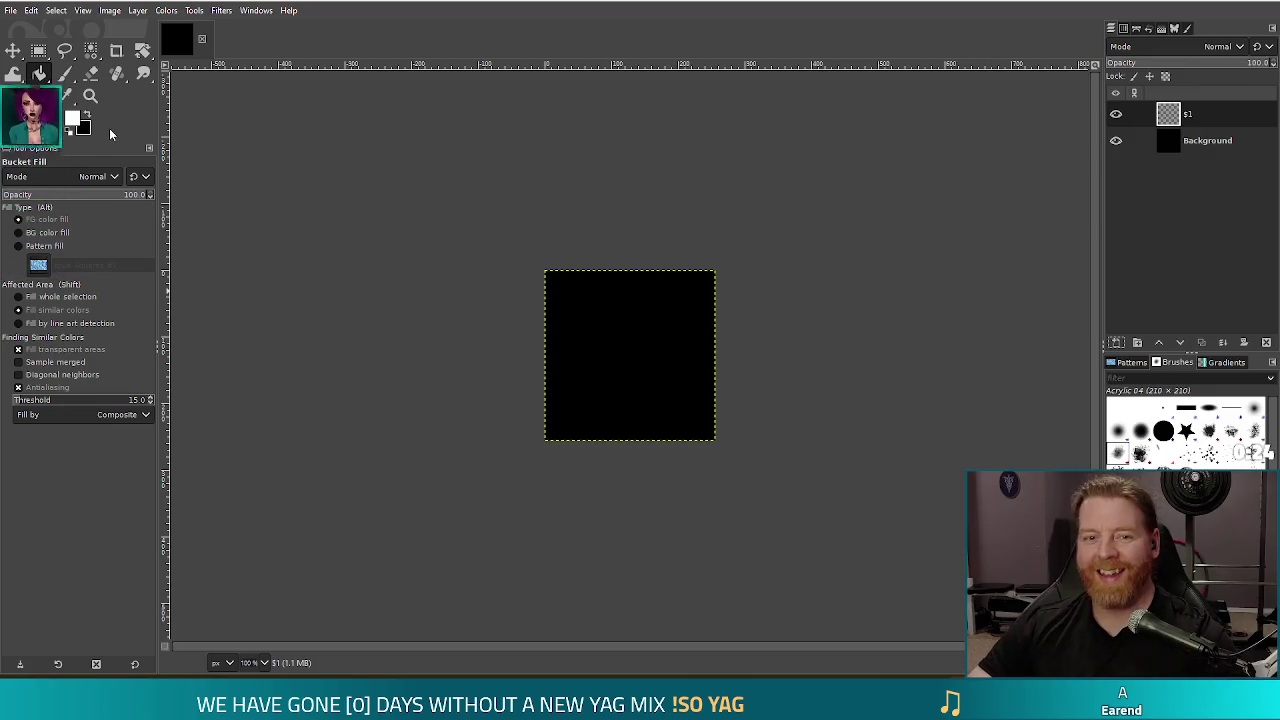
{"action": "key", "text": "g"}
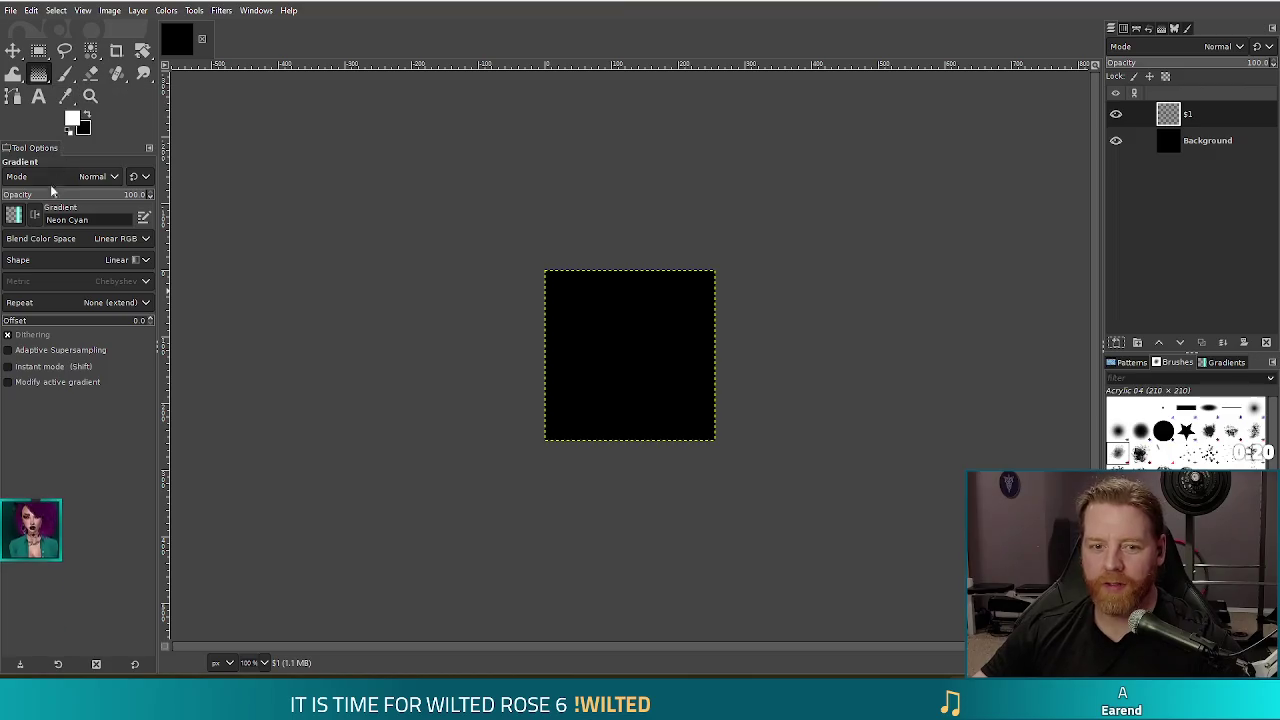
{"action": "left_click", "coordinate": [1224, 368]}
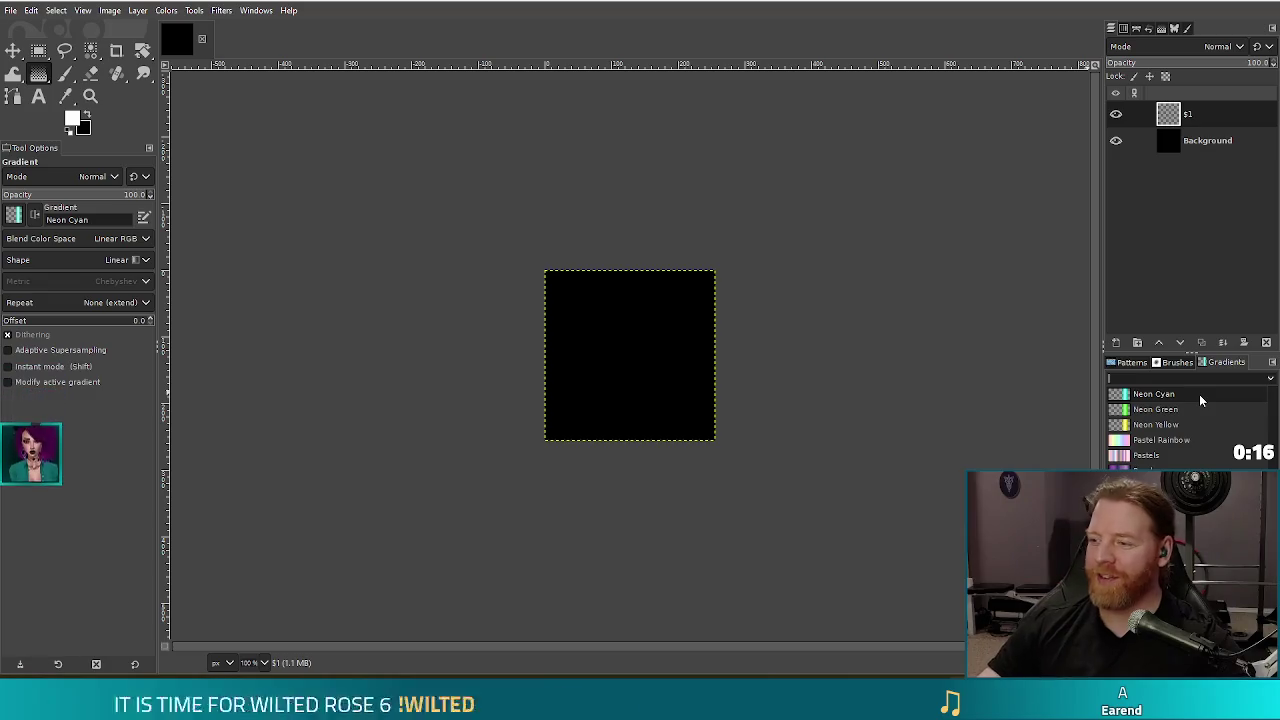
{"action": "left_click", "coordinate": [1150, 471]}
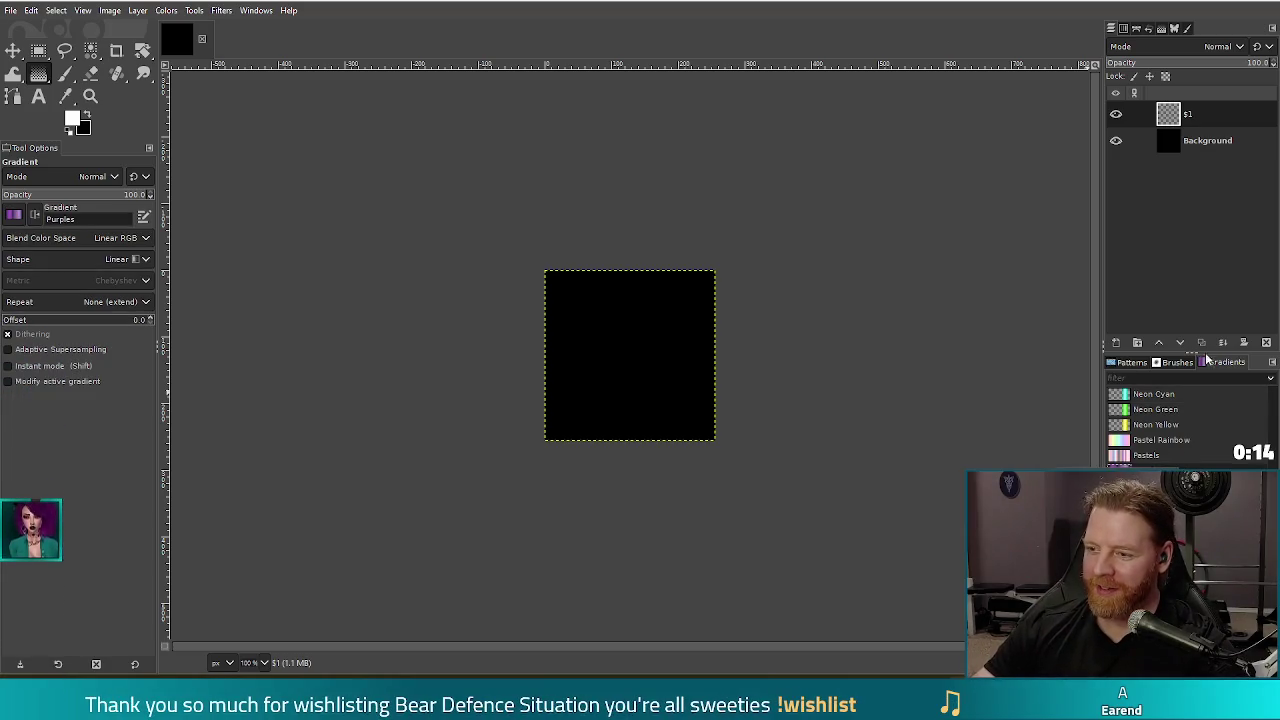
{"action": "scroll", "coordinate": [1190, 420], "scroll_direction": "up", "scroll_amount": 5}
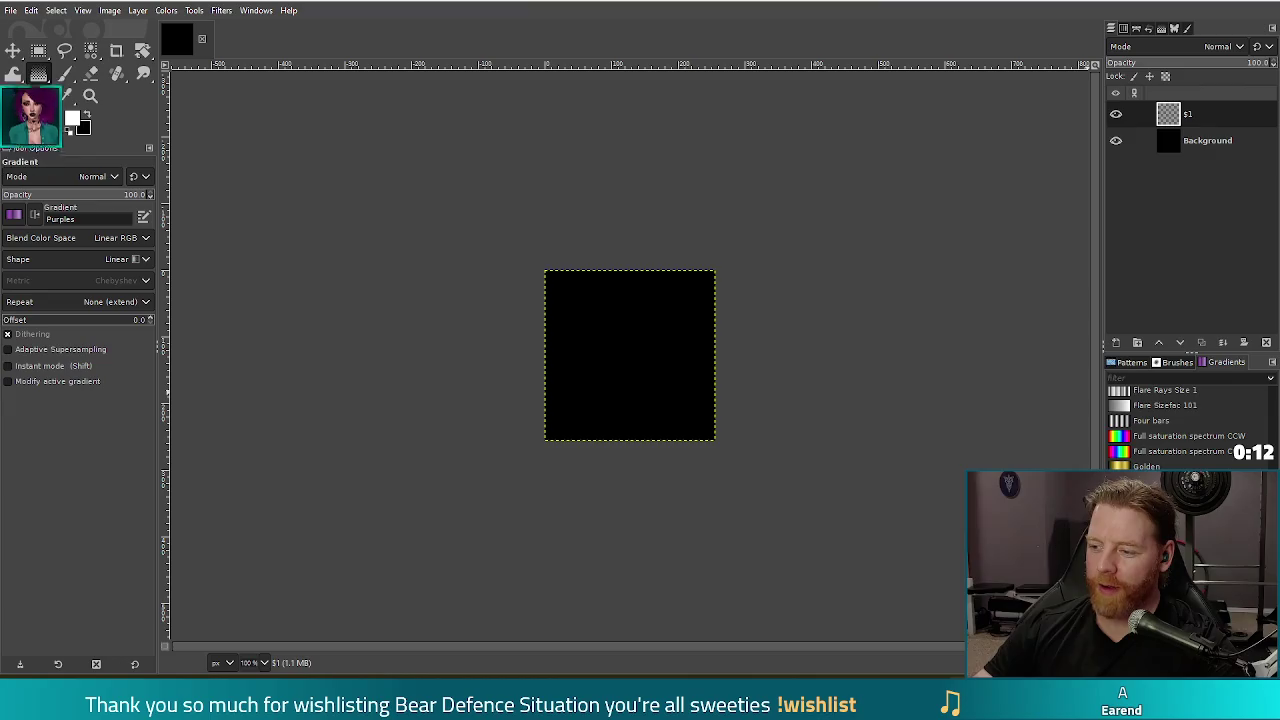
{"action": "scroll", "coordinate": [1240, 398], "scroll_direction": "up", "scroll_amount": 5}
{"action": "left_click", "coordinate": [1160, 470]}
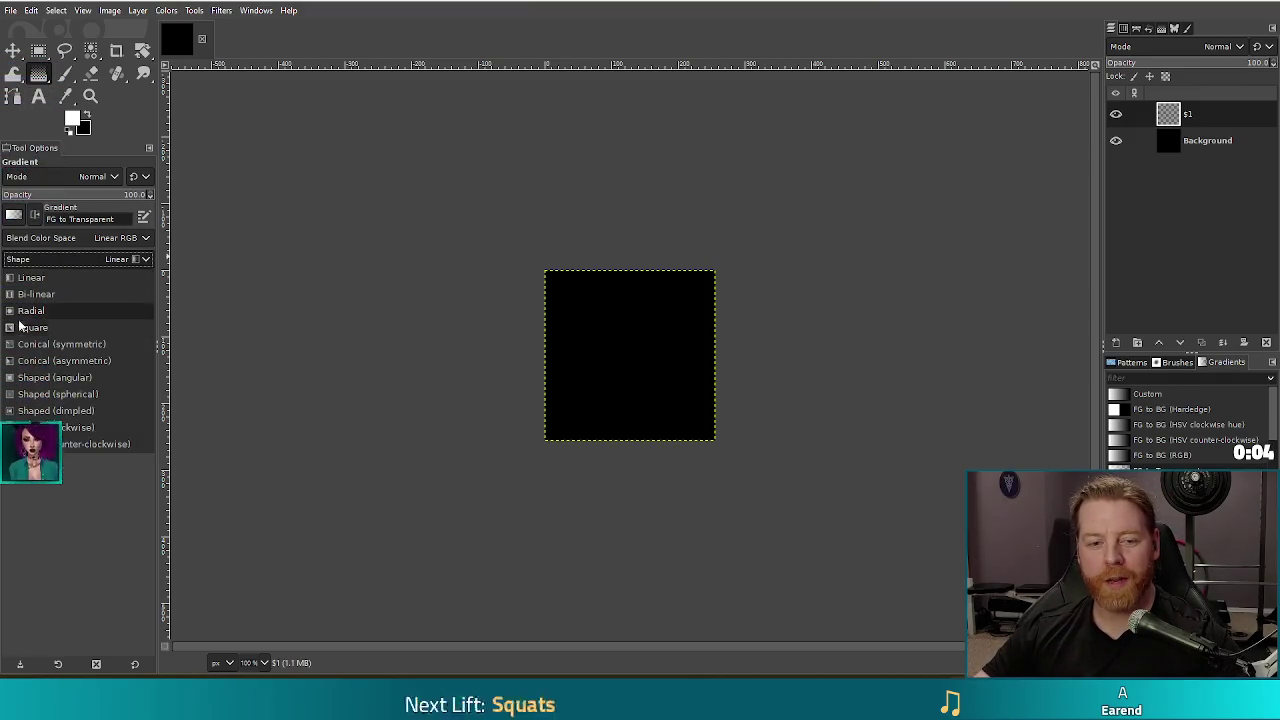
Draw a Square-shaped gradient from the canvas centre outward on the new layer and commit it
{"action": "left_click", "coordinate": [30, 327]}
{"action": "left_click_drag", "start_coordinate": [609, 333], "coordinate": [684, 409]}
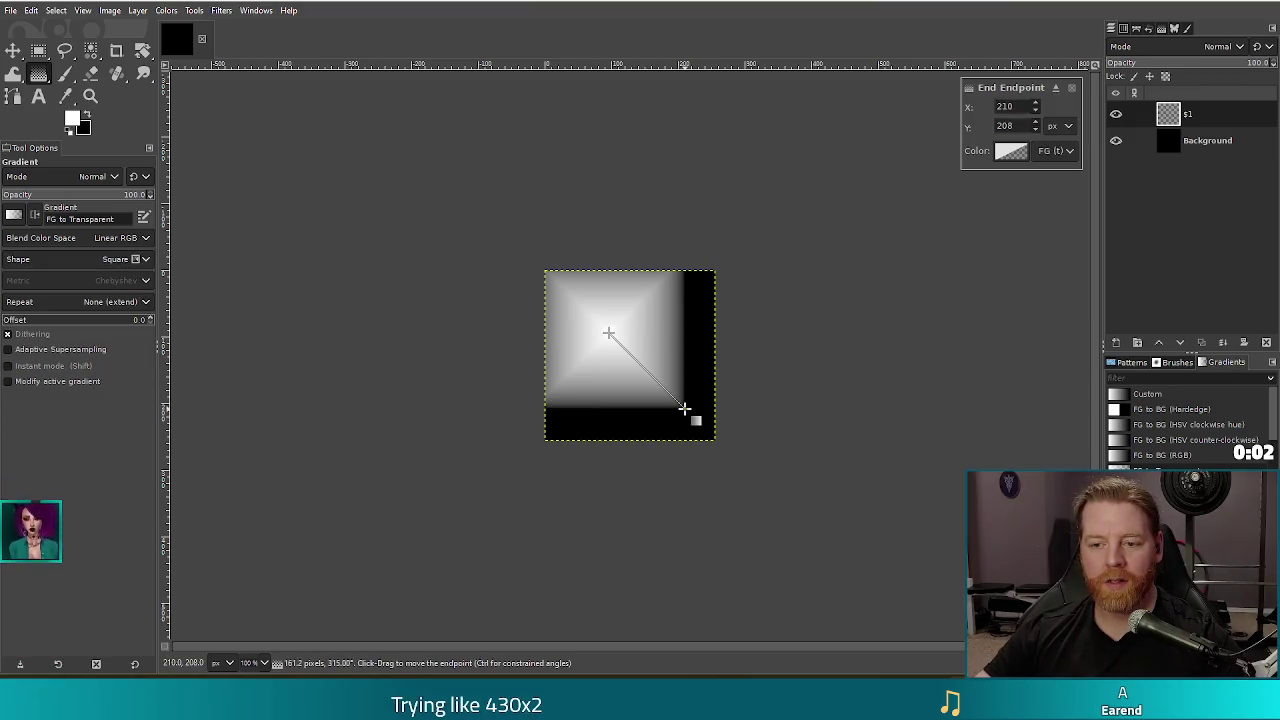
{"action": "key", "text": "Escape"}
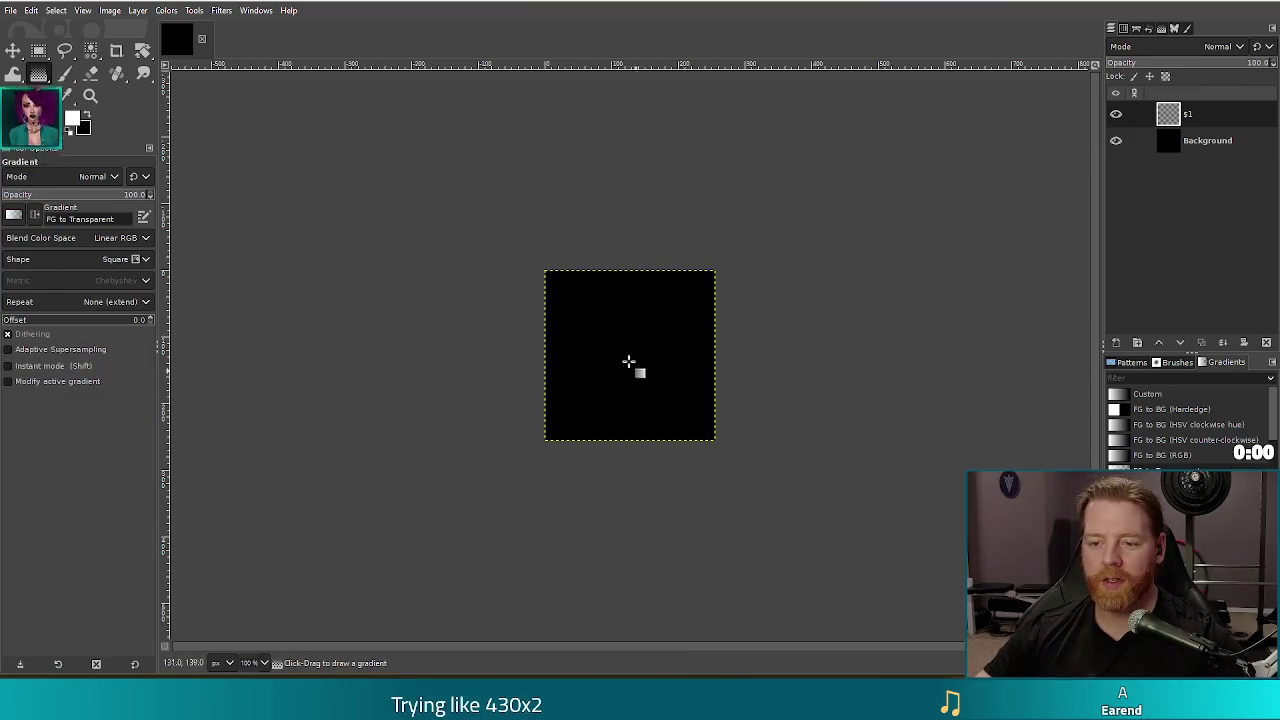
{"action": "left_click_drag", "start_coordinate": [628, 355], "coordinate": [708, 432]}
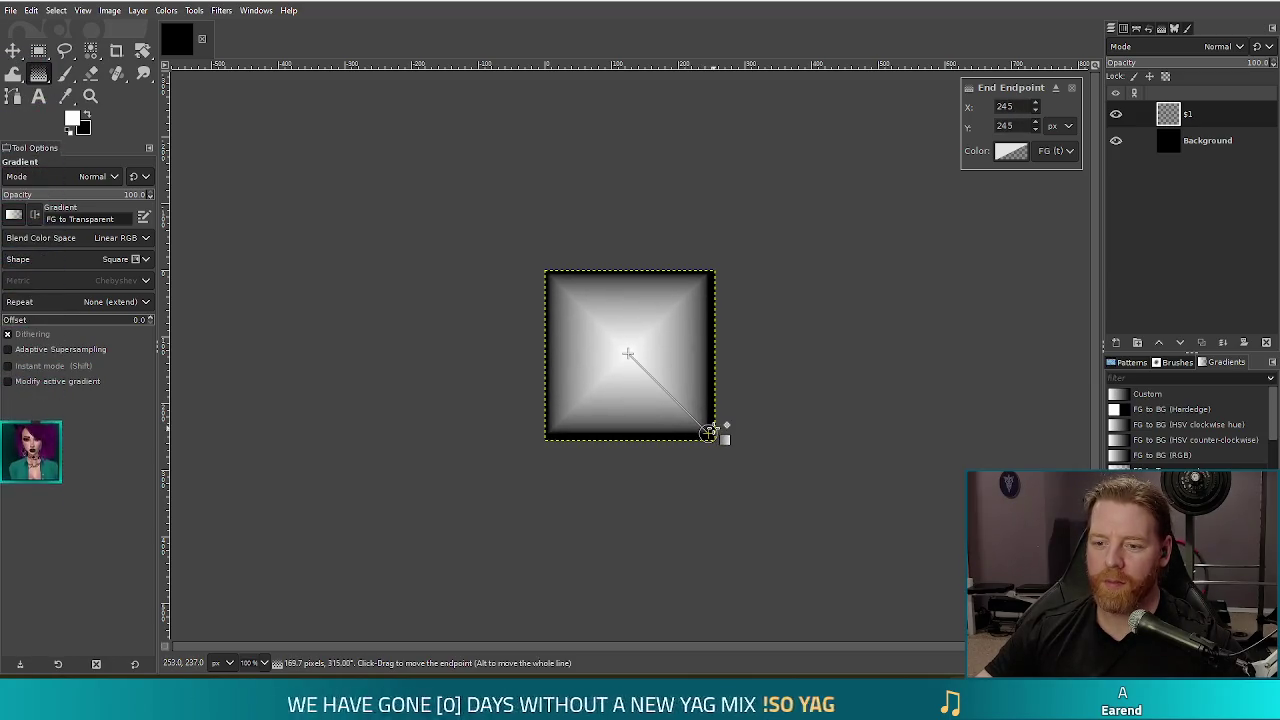
{"action": "key", "text": "r"}
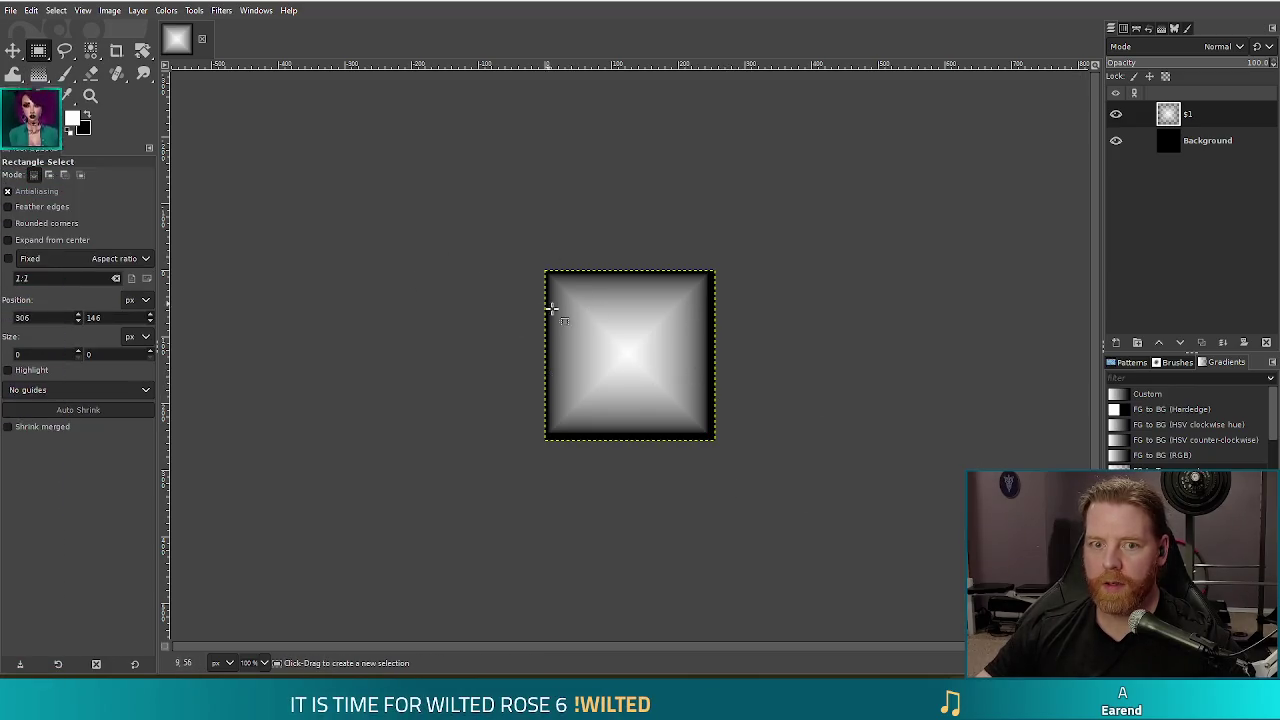
Cut and paste the gradient as a floating copy, rotate it 45°, and shift it downward
{"action": "key", "text": "ctrl+x"}
{"action": "key", "text": "ctrl+v"}
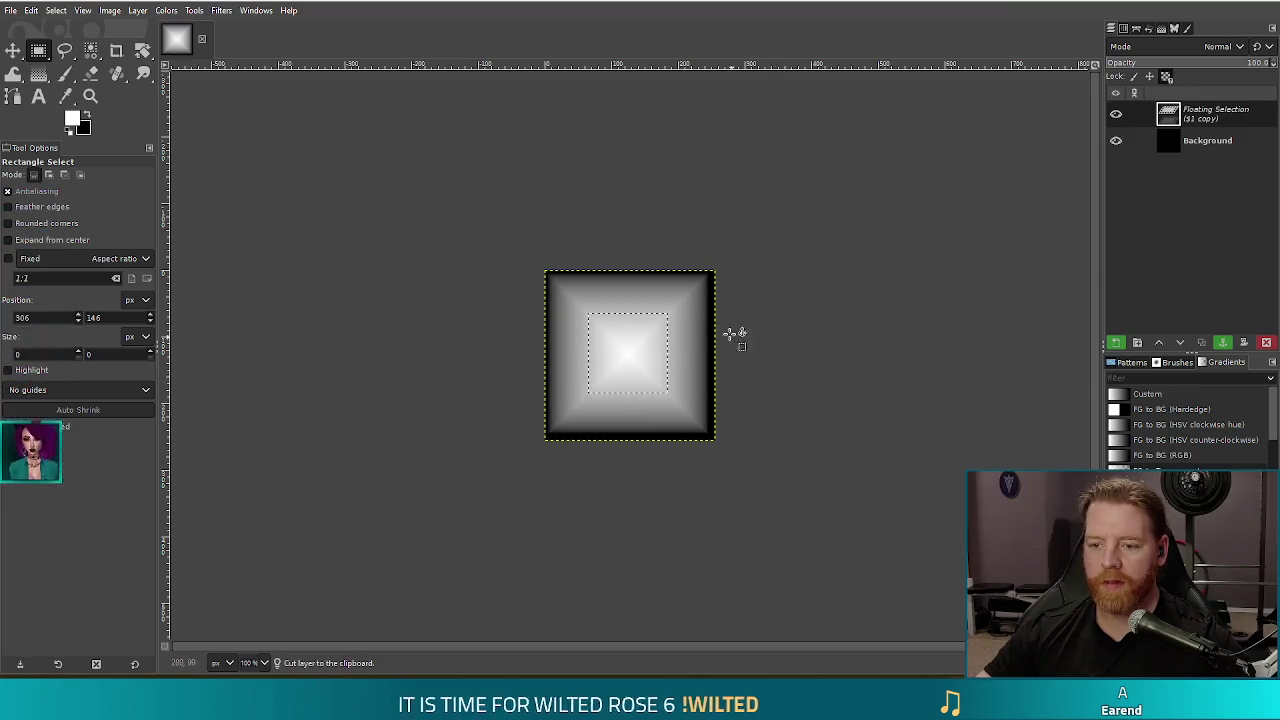
{"action": "key", "text": "shift+r"}
{"action": "left_click", "coordinate": [694, 325]}
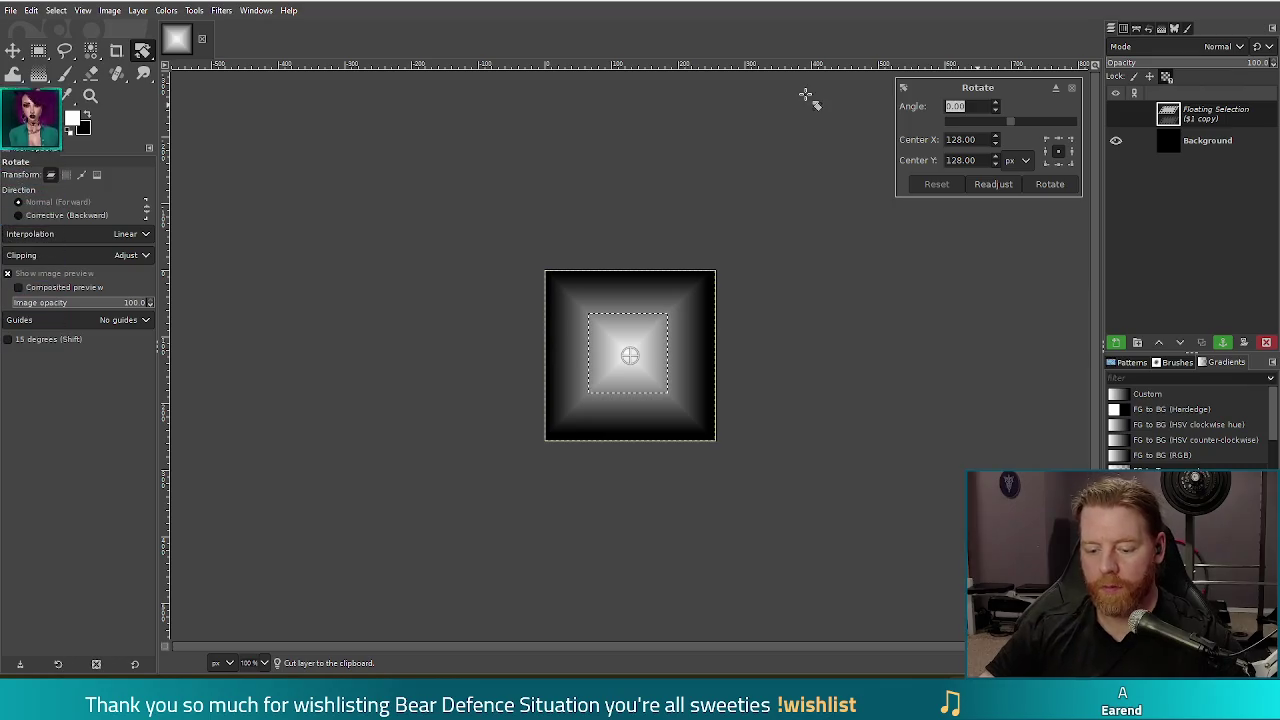
{"action": "type", "text": "45"}
{"action": "key", "text": "Return"}
{"action": "mouse_move", "coordinate": [629, 356]}
{"action": "left_mouse_down"}
{"action": "mouse_move", "coordinate": [617, 405]}
{"action": "mouse_move", "coordinate": [574, 434]}
{"action": "mouse_move", "coordinate": [482, 440]}
{"action": "mouse_move", "coordinate": [571, 400]}
{"action": "mouse_move", "coordinate": [551, 380]}
{"action": "mouse_move", "coordinate": [644, 346]}
{"action": "mouse_move", "coordinate": [654, 423]}
{"action": "mouse_move", "coordinate": [574, 400]}
{"action": "mouse_move", "coordinate": [616, 340]}
{"action": "mouse_move", "coordinate": [686, 406]}
{"action": "left_mouse_up"}
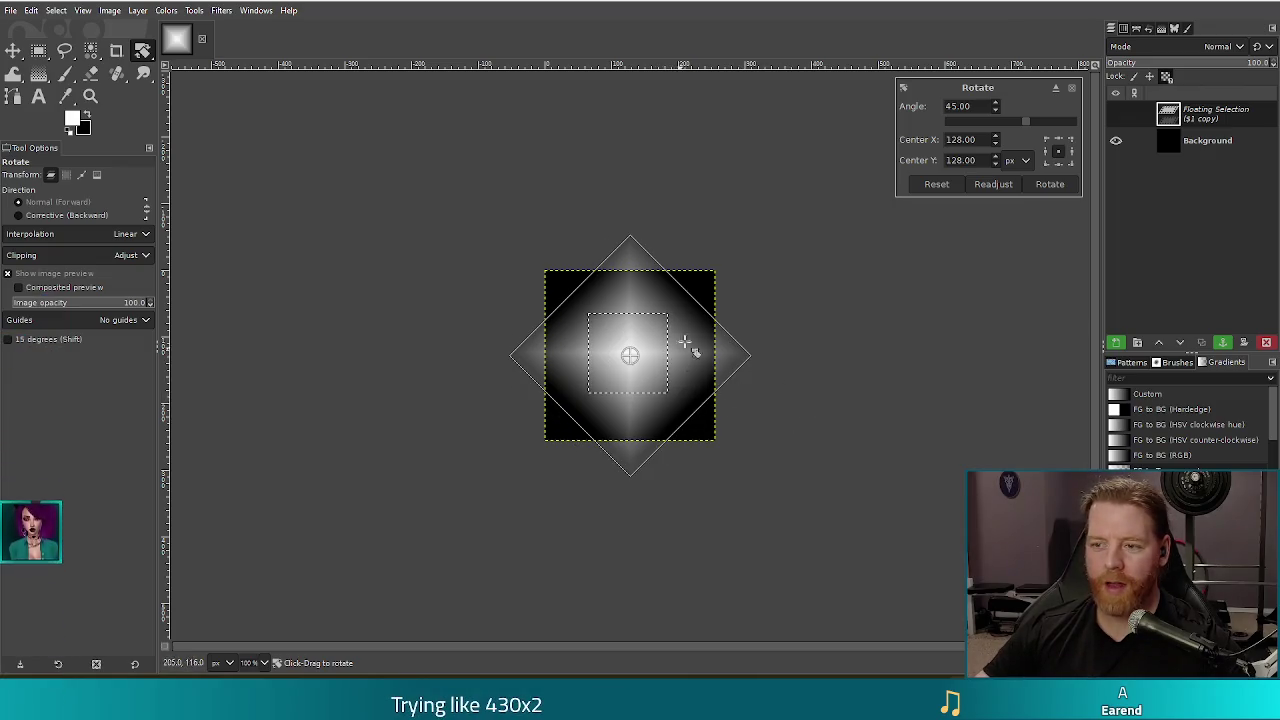
{"action": "left_click", "coordinate": [1062, 187]}
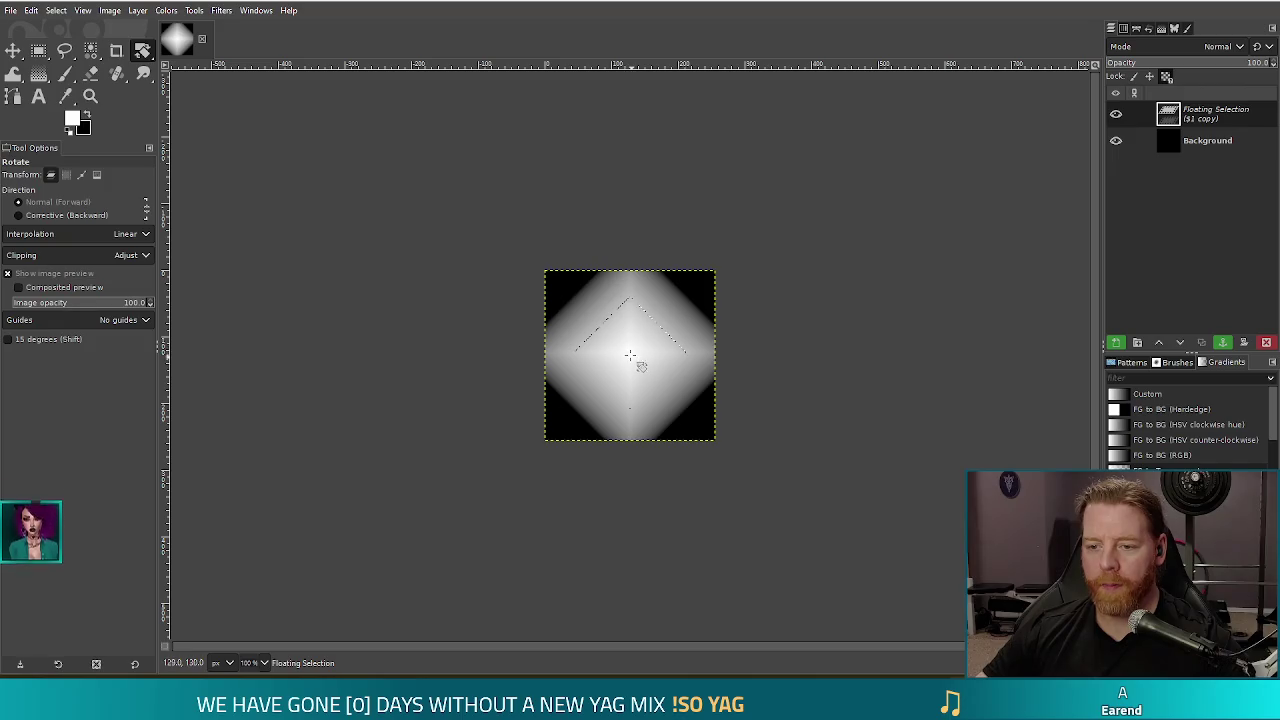
{"action": "key", "text": "r"}
{"action": "left_click_drag", "start_coordinate": [629, 355], "coordinate": [644, 450]}
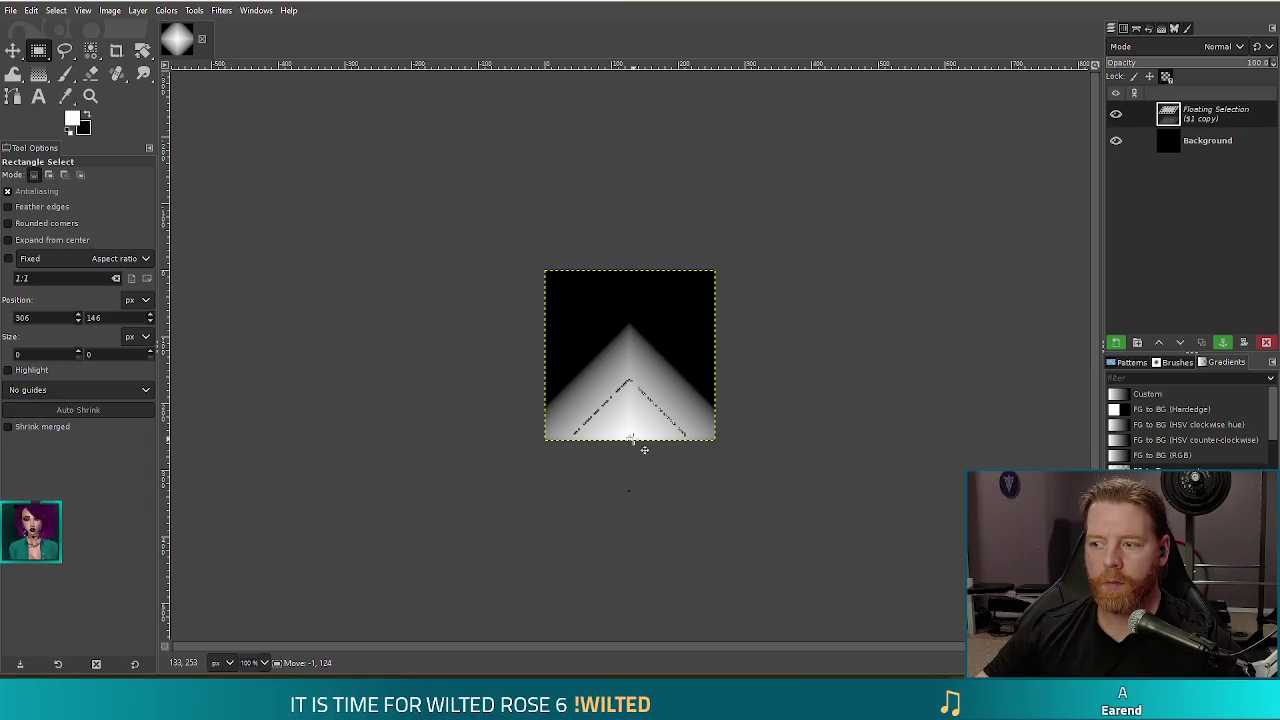
Scale the floating diamond smaller, nudge it up until centred, and anchor it onto the Background
{"action": "left_click_drag", "start_coordinate": [644, 450], "coordinate": [646, 450]}
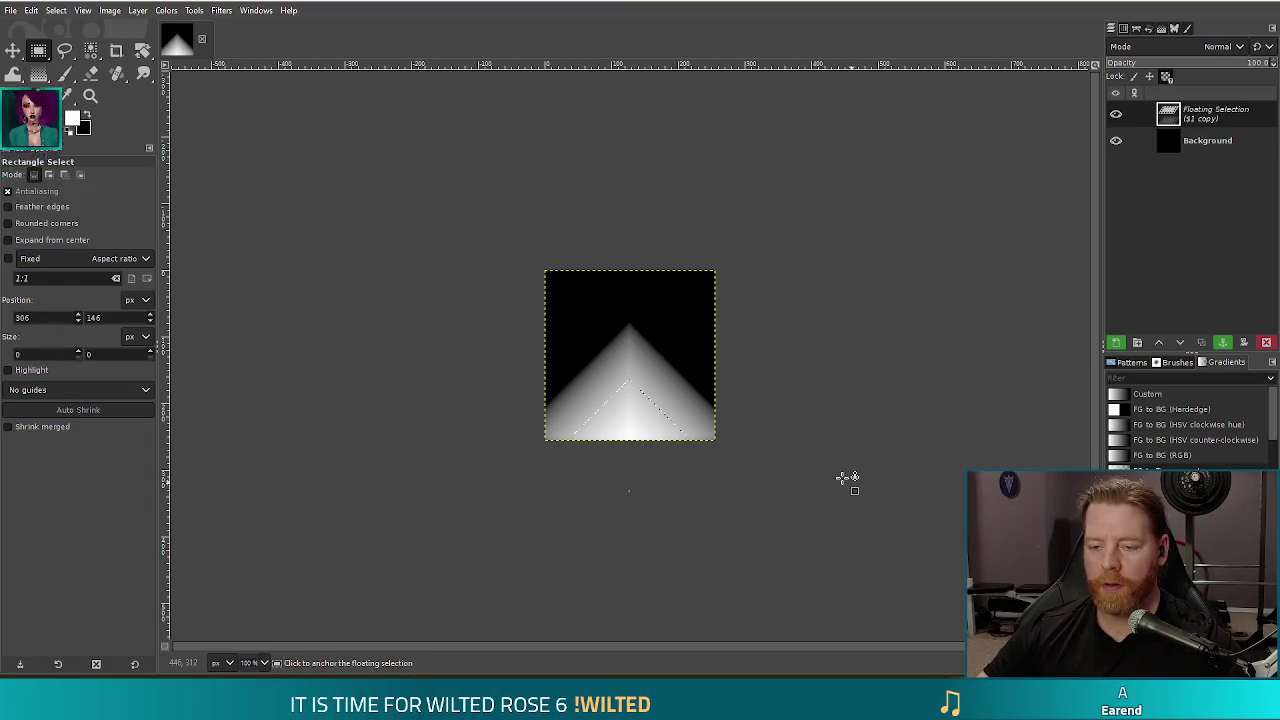
{"action": "key", "text": "shift+s"}
{"action": "left_click_drag", "start_coordinate": [701, 510], "coordinate": [684, 508]}
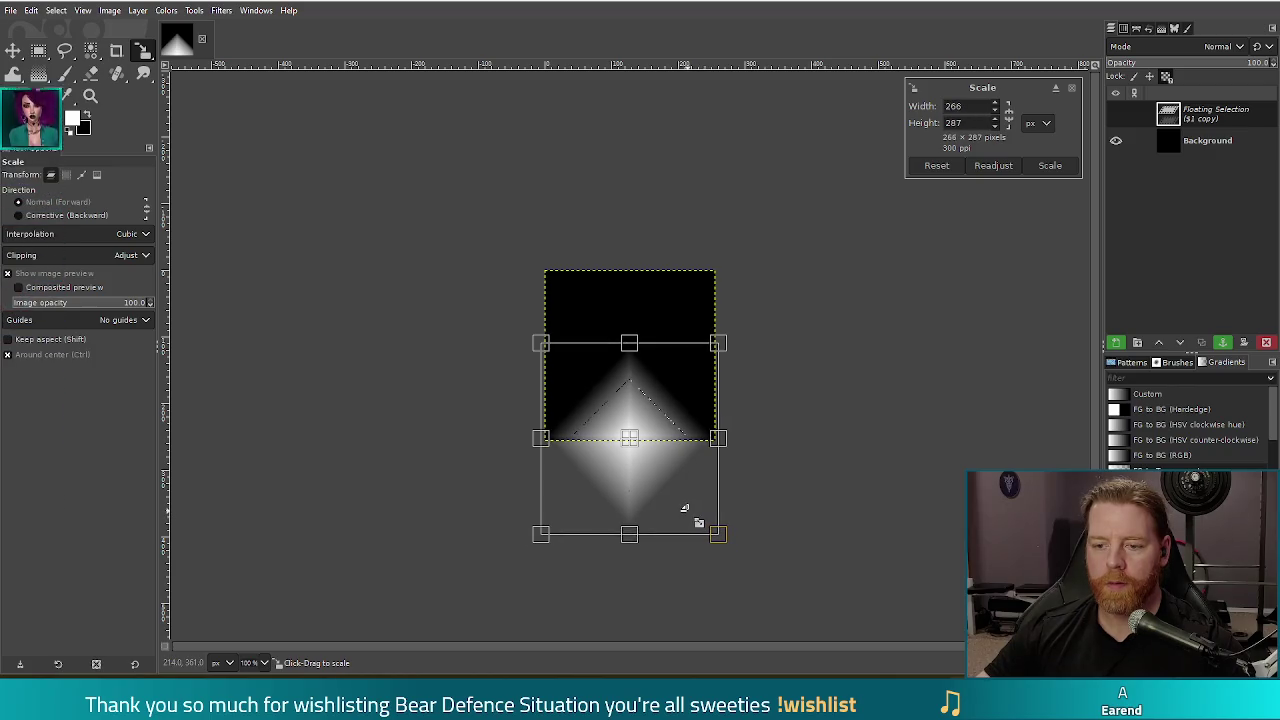
{"action": "key", "text": "Return"}
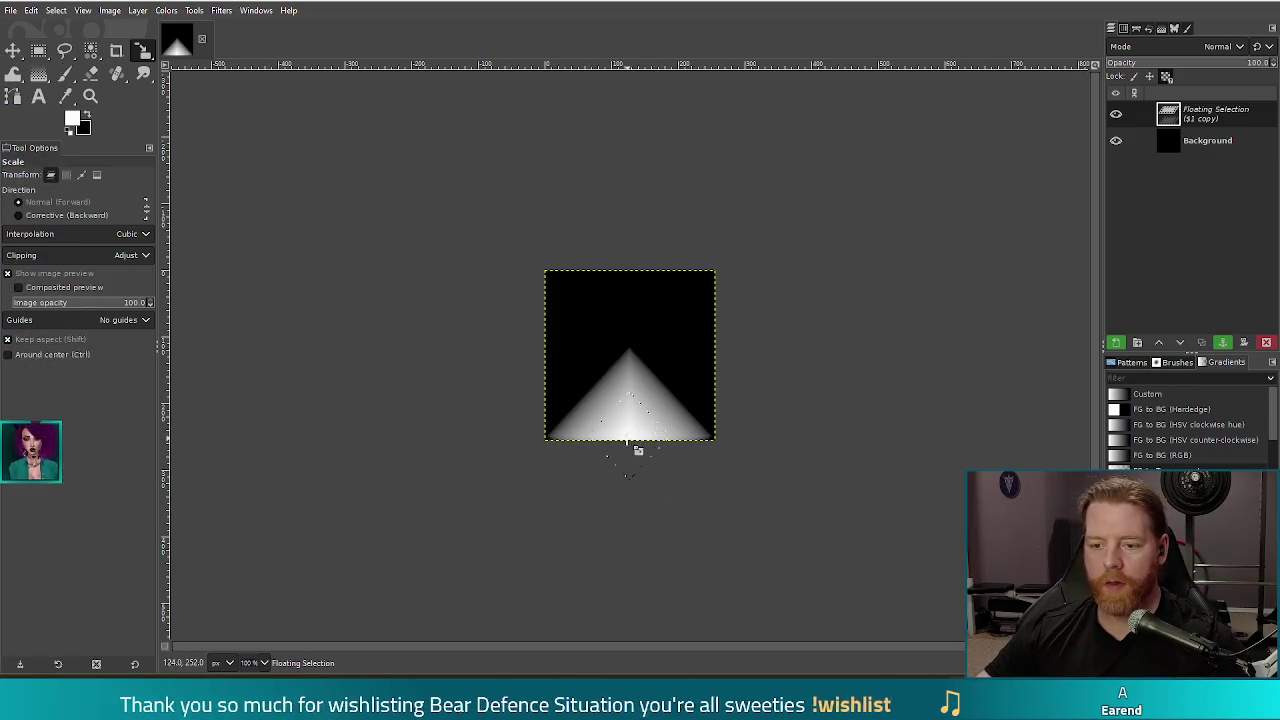
{"action": "key", "text": "r"}
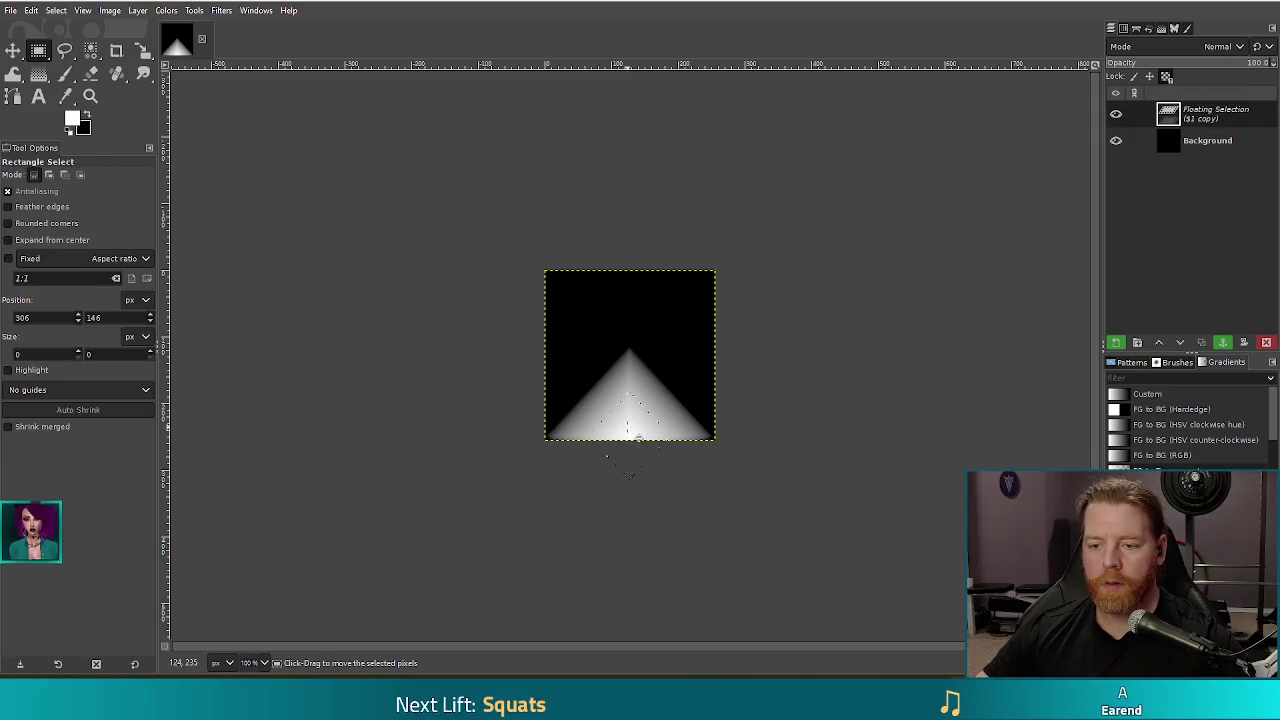
{"action": "key", "text": "shift+Up"}
{"action": "key", "text": "shift+Up"}
{"action": "key", "text": "shift+Up"}
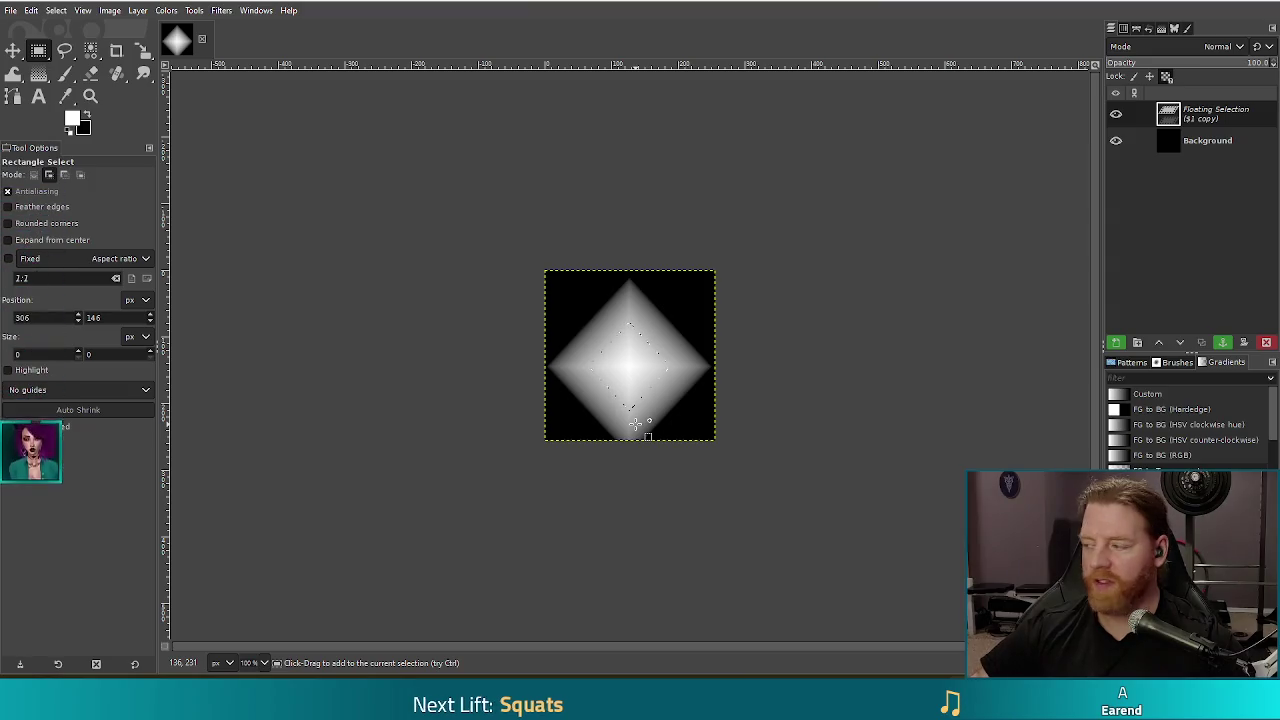
{"action": "key", "text": "shift+Up"}
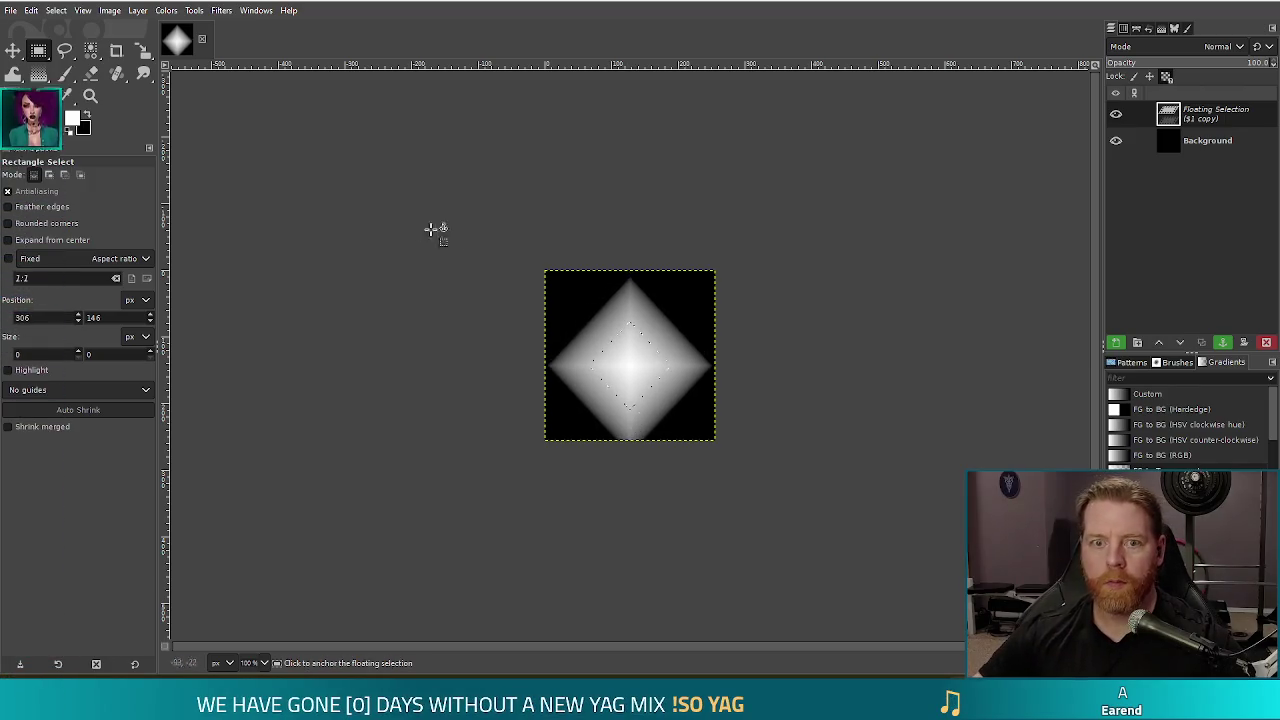
{"action": "left_click", "coordinate": [441, 189]}
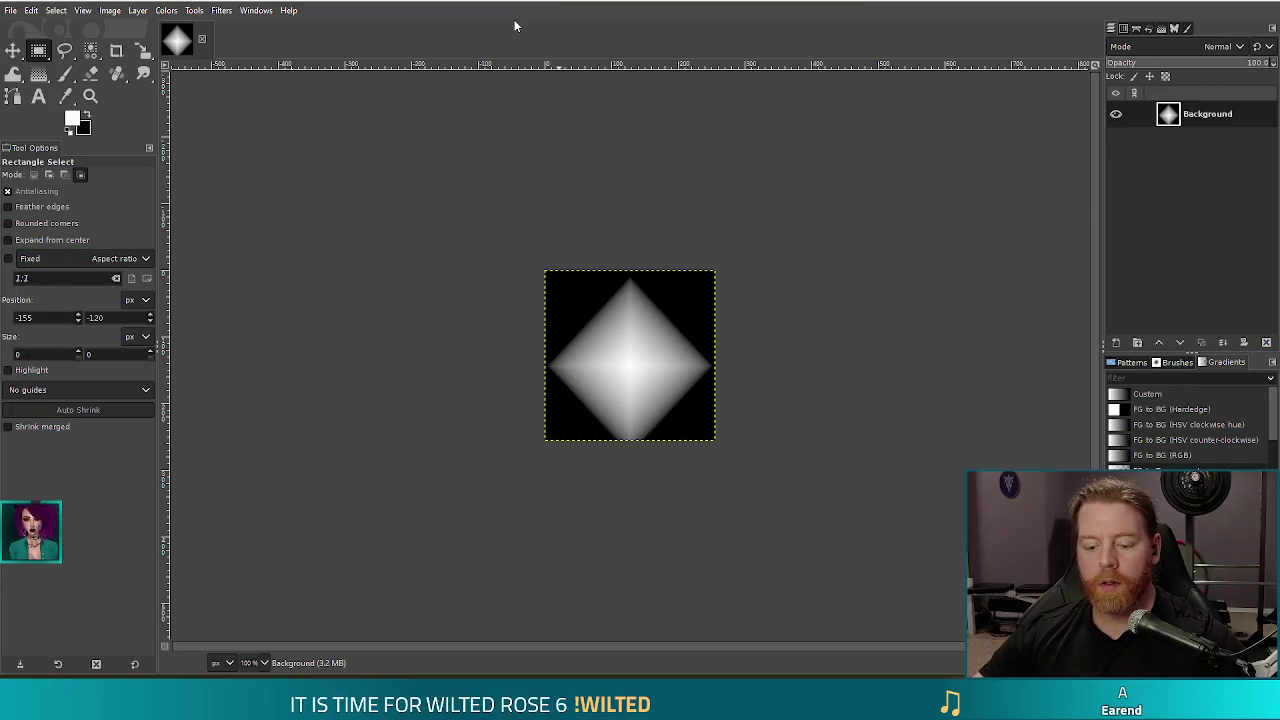
{"action": "key", "text": "ctrl+shift+e"}
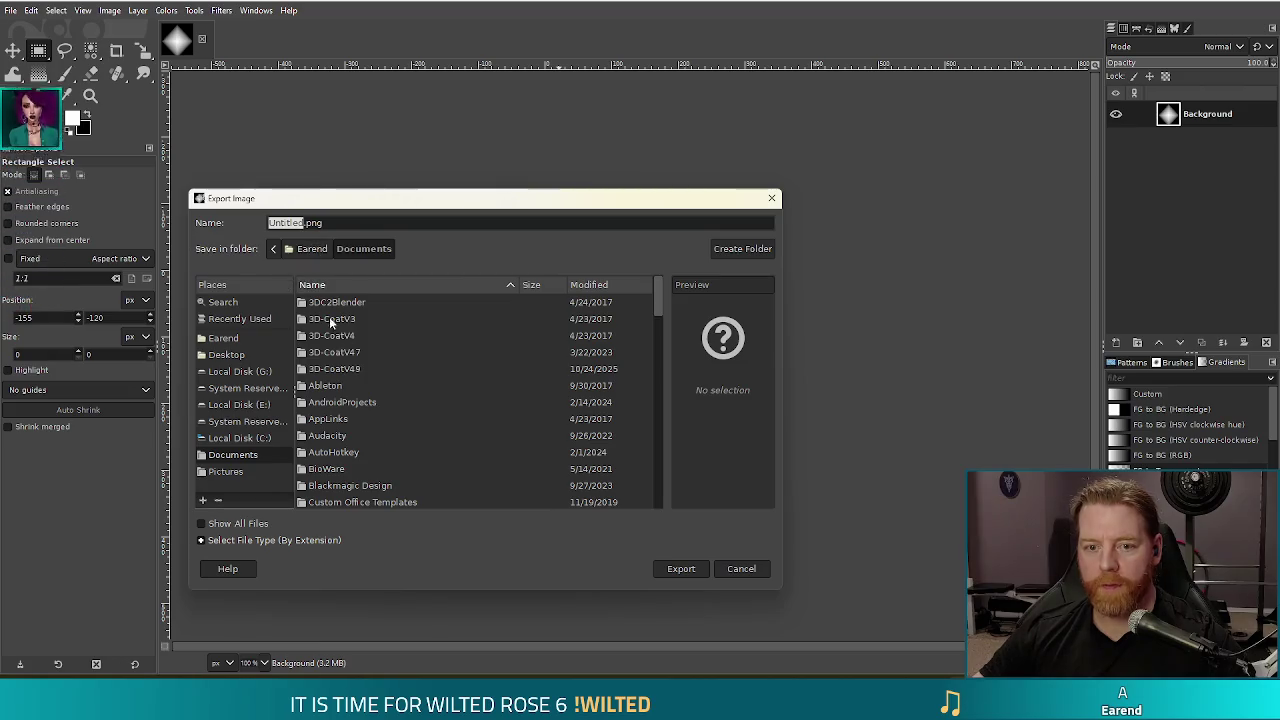
Browse to Projects > Bear Petting Simulator 2024 > textures in the export dialog
{"action": "left_click_drag", "start_coordinate": [662, 310], "coordinate": [660, 392]}
{"action": "double_click", "coordinate": [325, 452]}
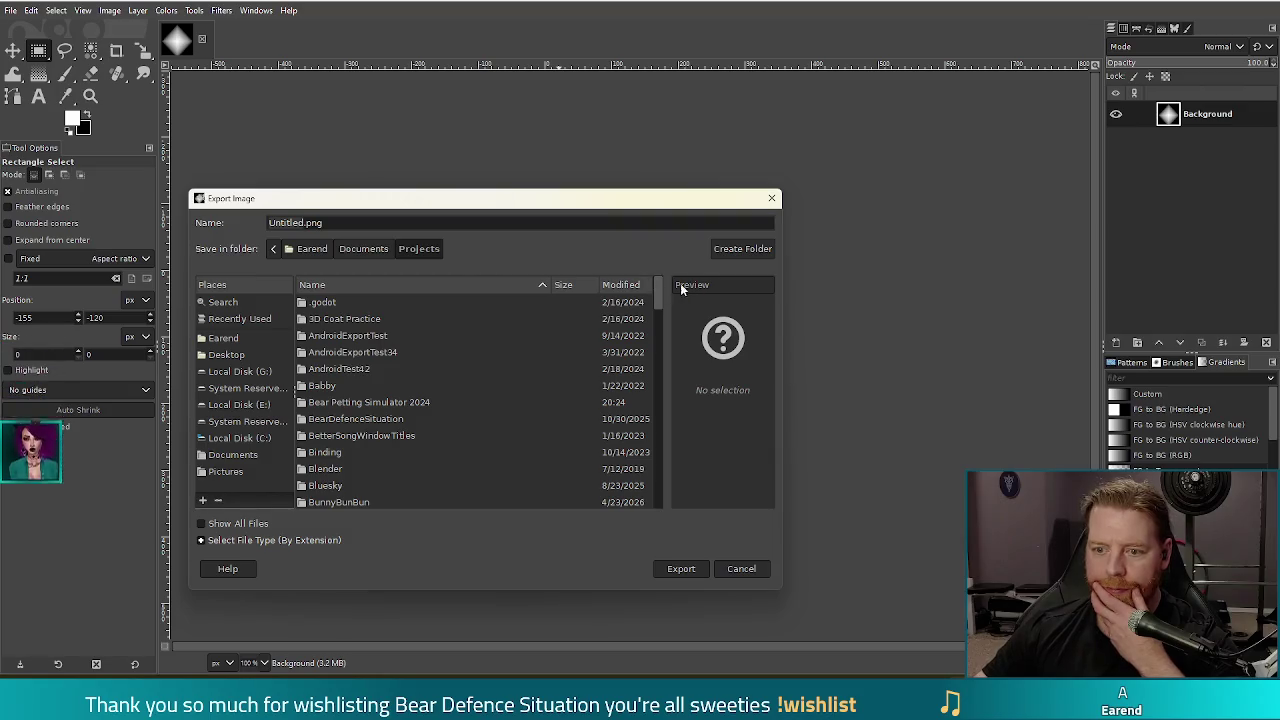
{"action": "double_click", "coordinate": [420, 402]}
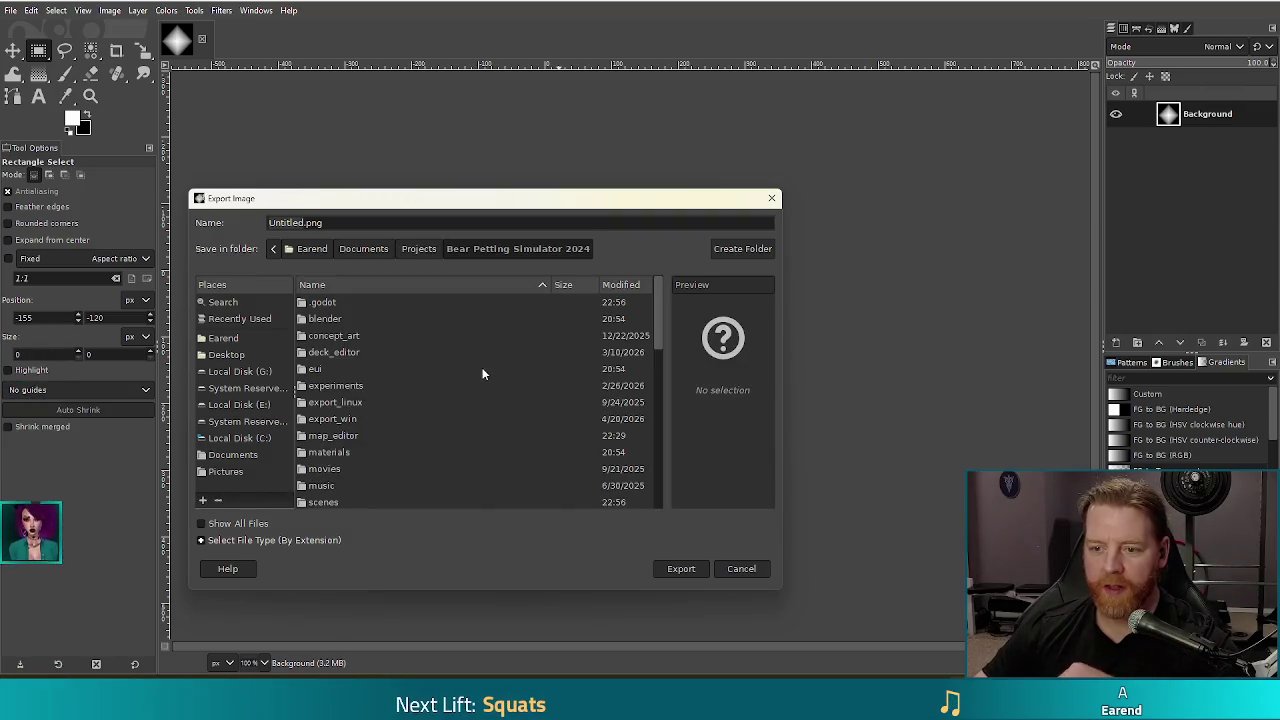
{"action": "left_click_drag", "start_coordinate": [656, 294], "coordinate": [651, 348]}
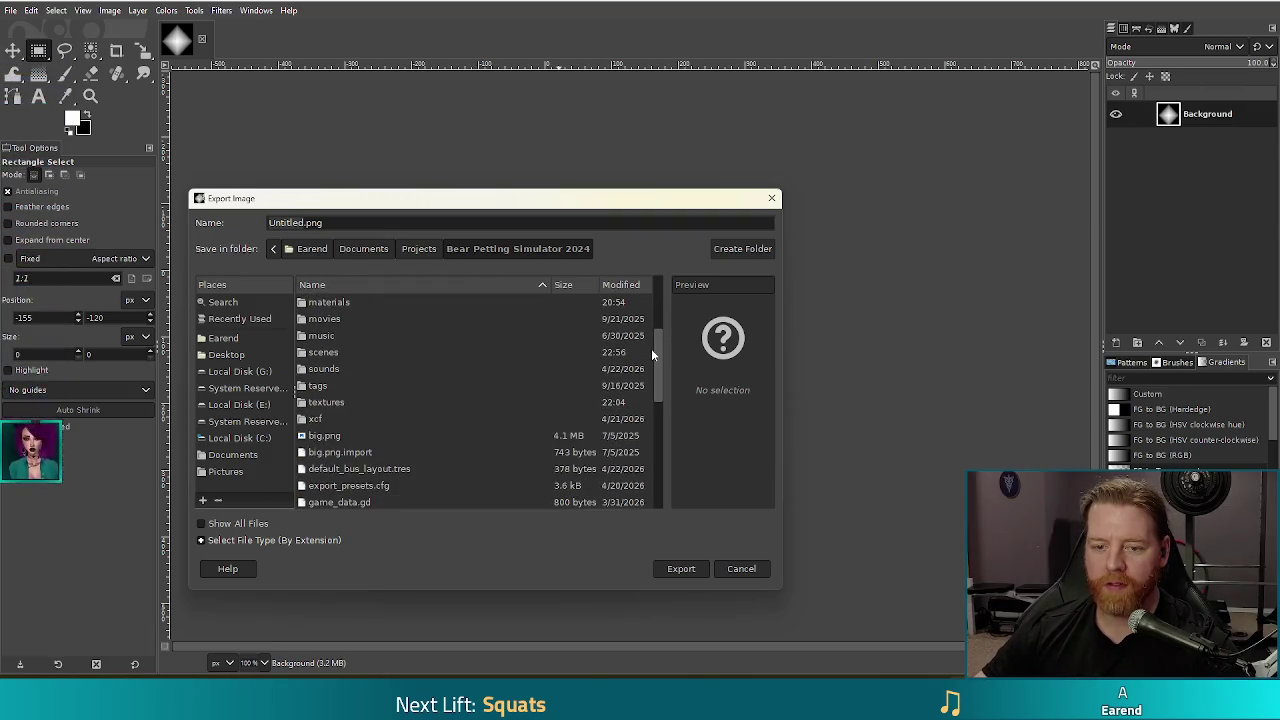
{"action": "double_click", "coordinate": [326, 402]}
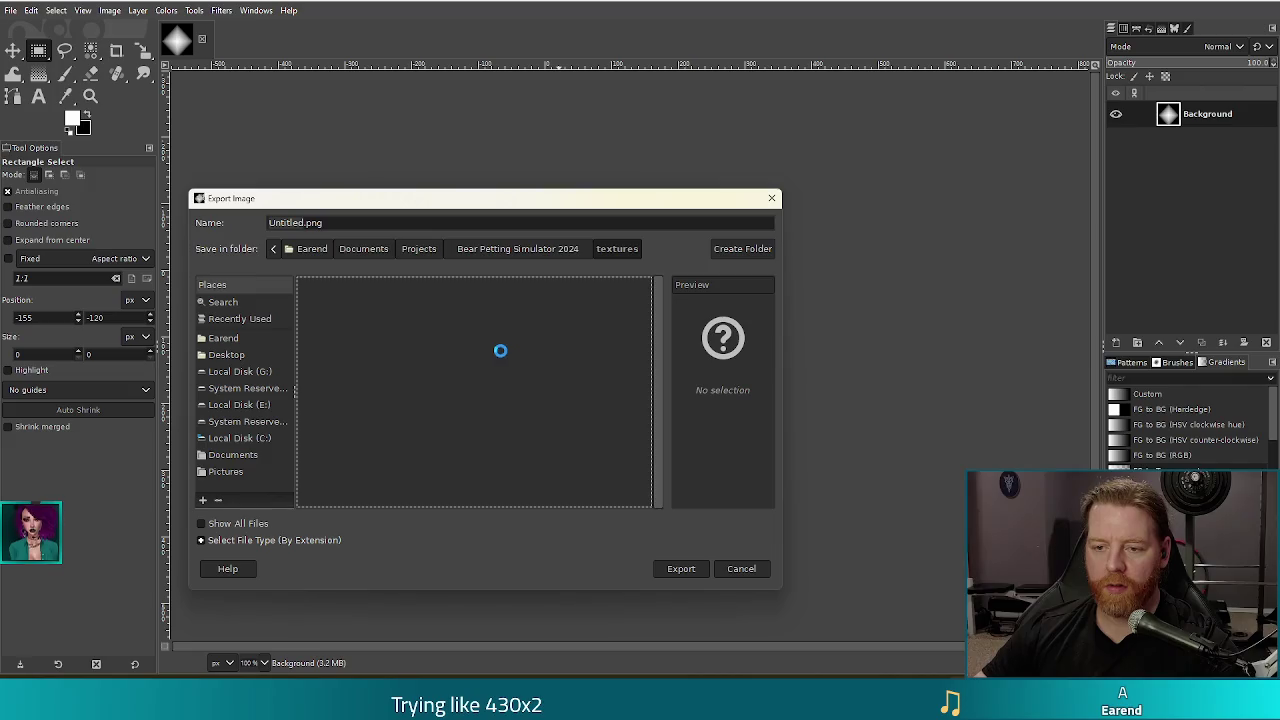
{"action": "mouse_move", "coordinate": [658, 282]}
{"action": "left_mouse_down"}
{"action": "mouse_move", "coordinate": [669, 369]}
{"action": "mouse_move", "coordinate": [666, 258]}
{"action": "left_mouse_up"}
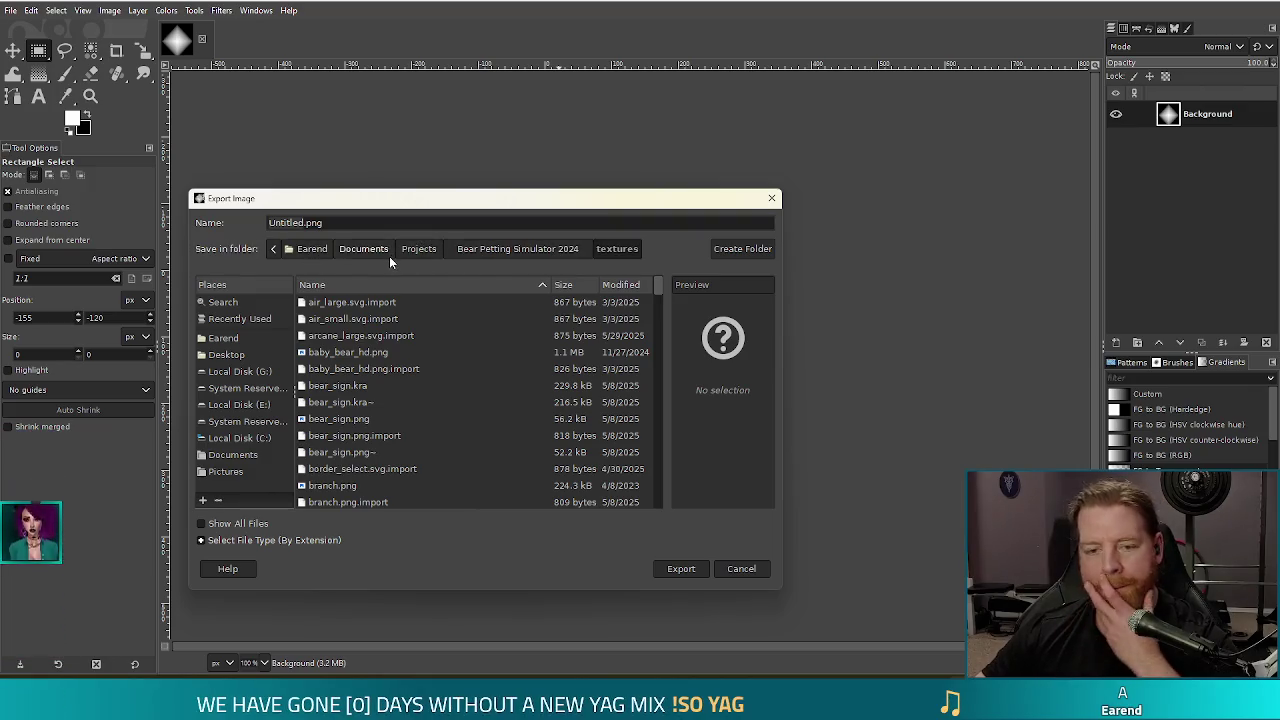
Create a new alpha_masks folder inside textures and enter it
{"action": "left_click", "coordinate": [708, 256]}
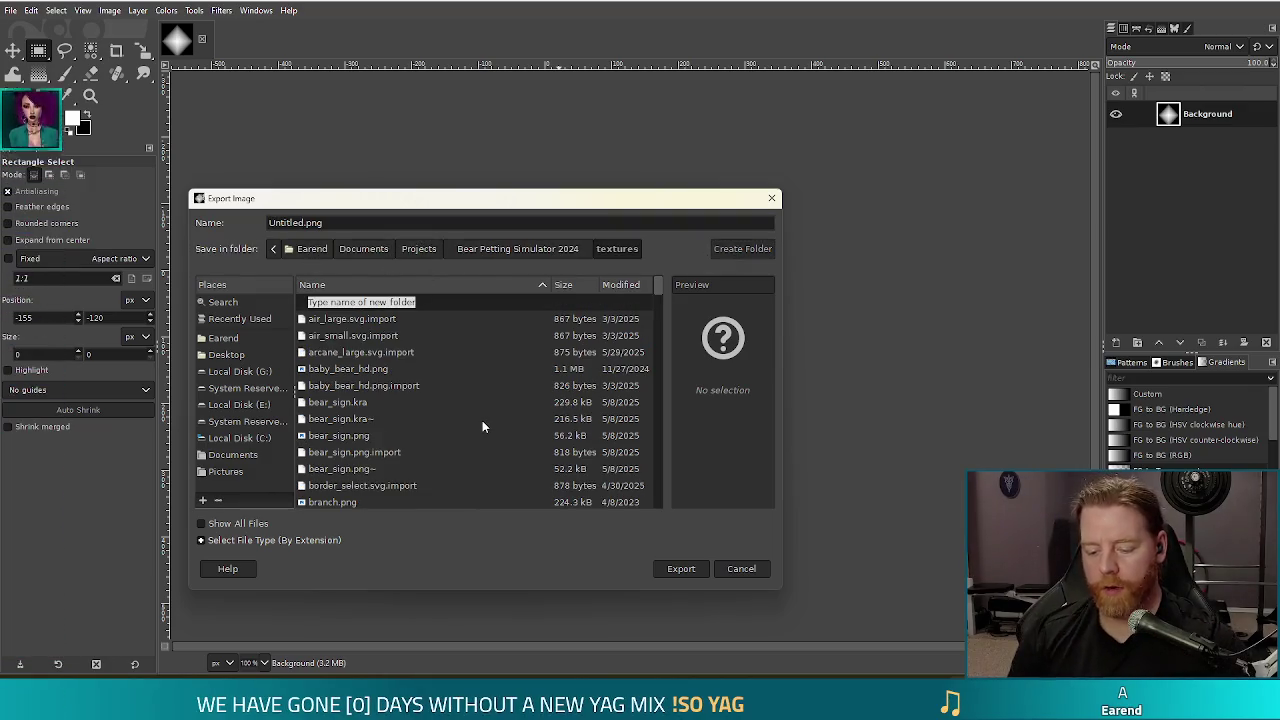
{"action": "type", "text": "alphas"}
{"action": "key", "text": "BackSpace"}
{"action": "type", "text": "_masks"}
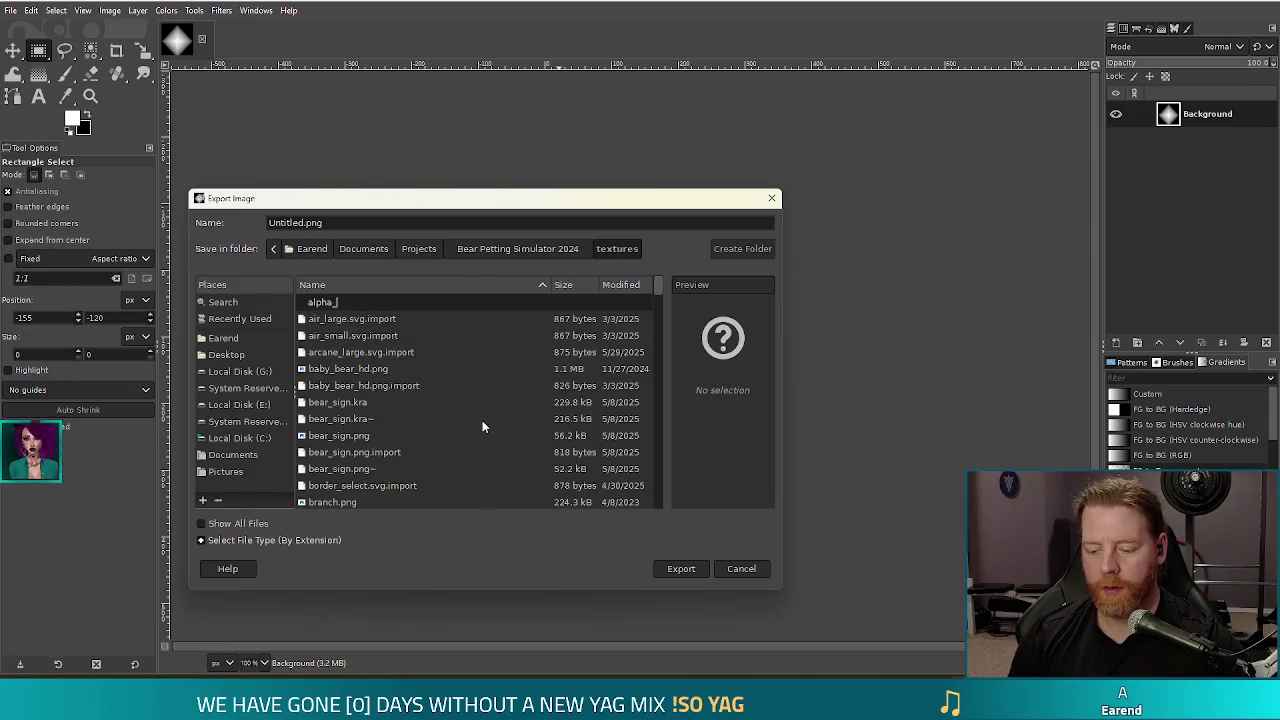
{"action": "key", "text": "Return"}
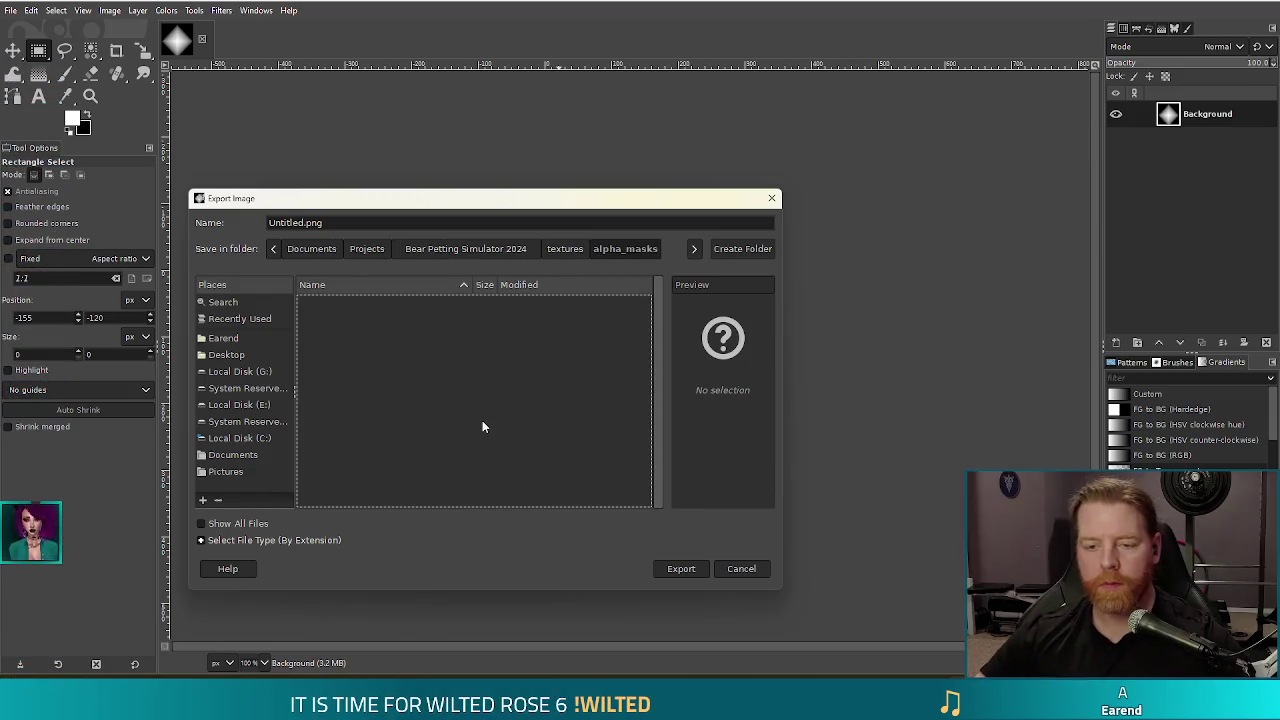
Name the file diamond.png and export it with the default PNG options
{"action": "double_click", "coordinate": [295, 222]}
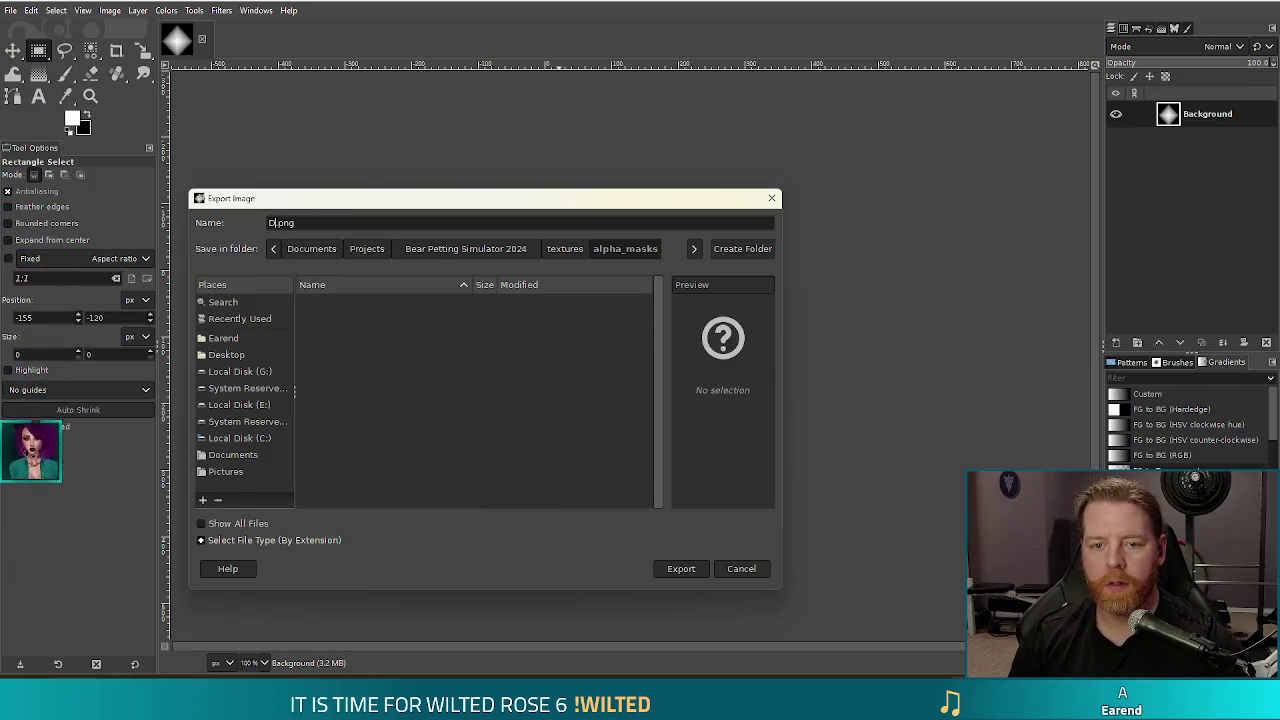
{"action": "type", "text": "iamond"}
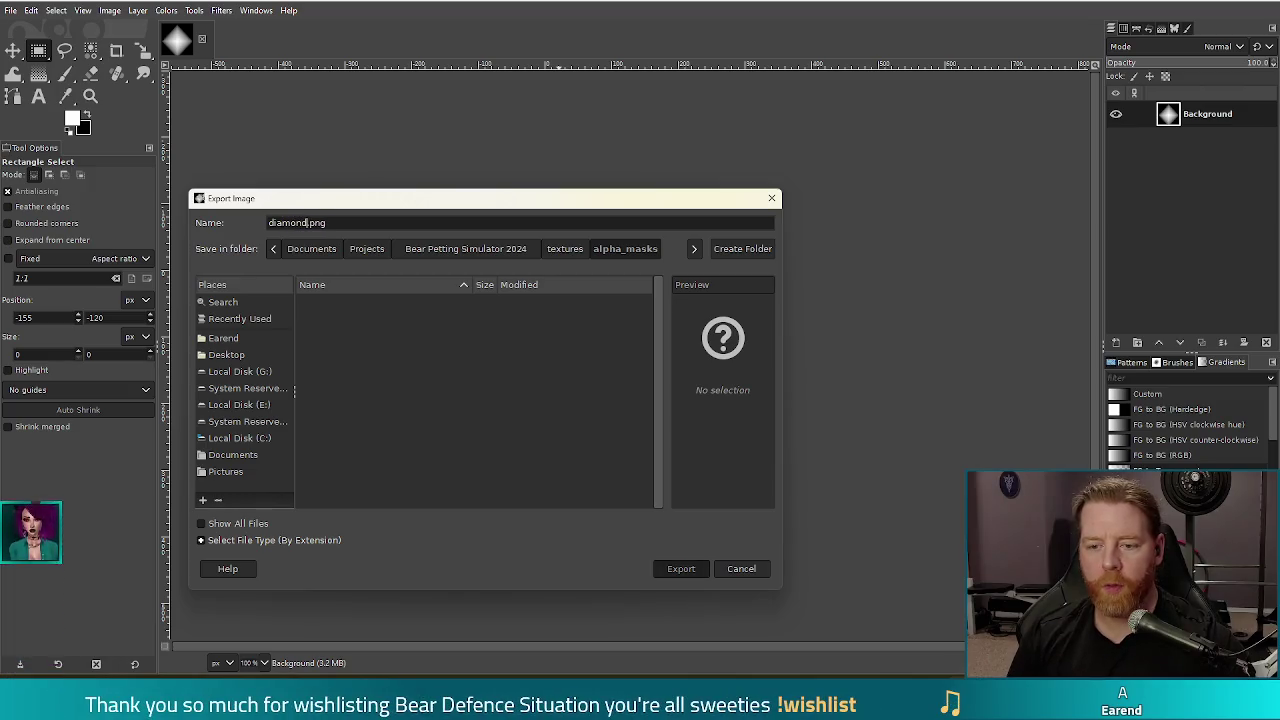
{"action": "key", "text": "Return"}
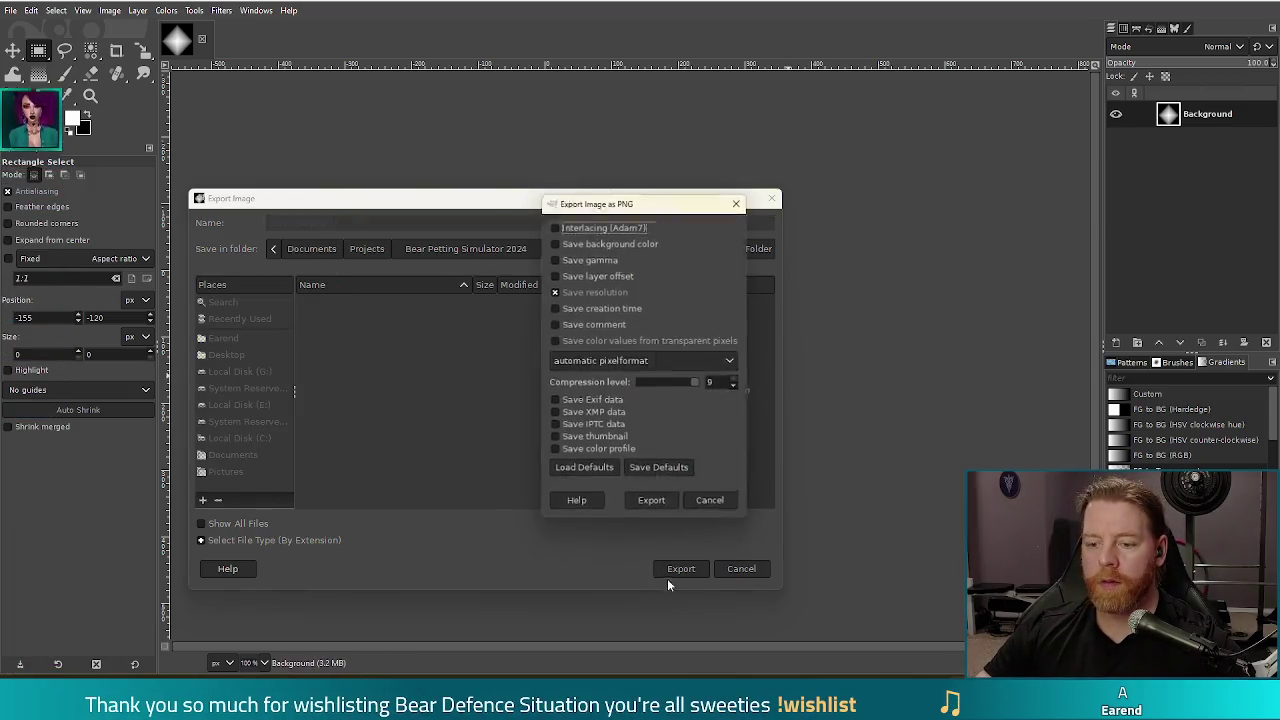
{"action": "left_click", "coordinate": [651, 503]}
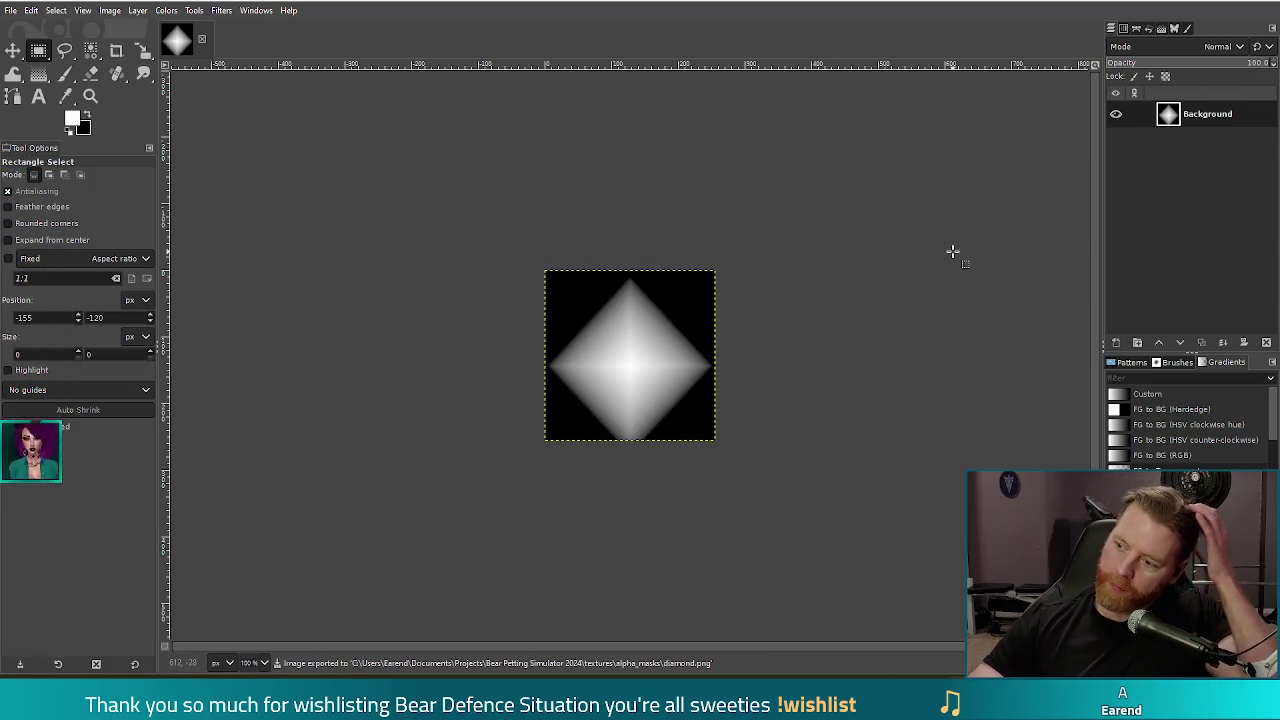
{"action": "key", "text": "alt+Tab"}
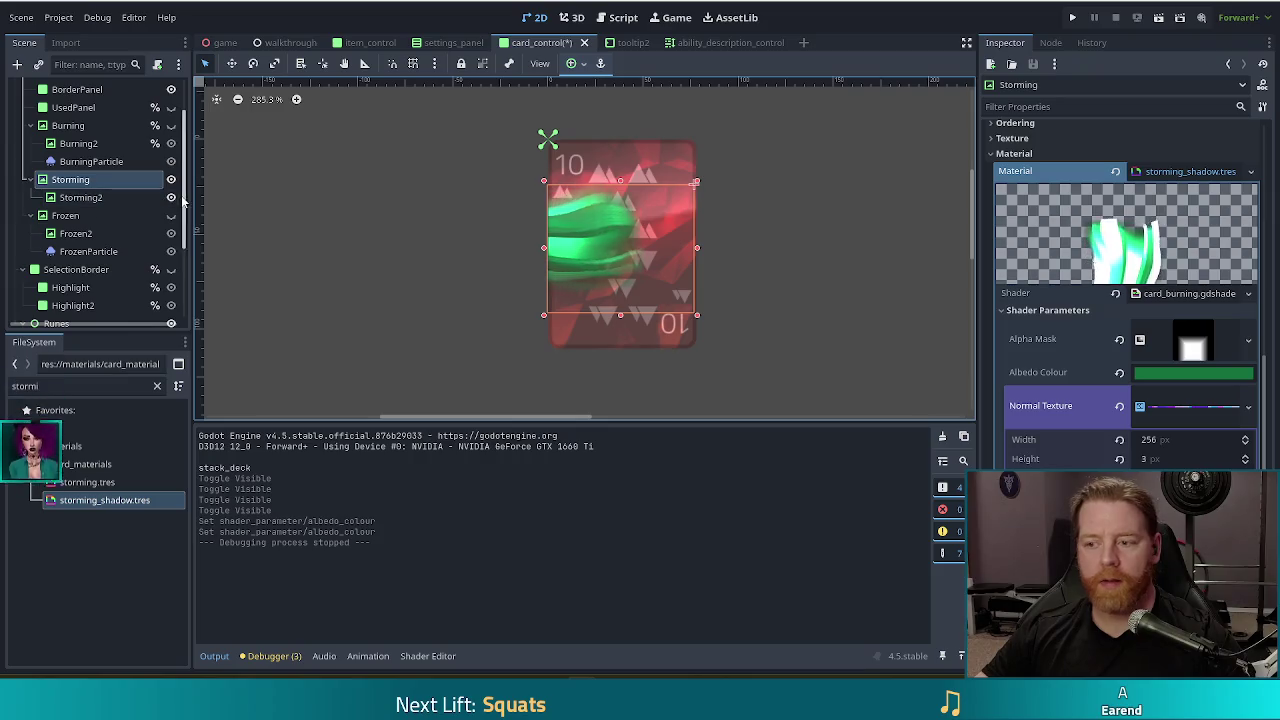
Filter the FileSystem for 'diam' and set diamond.png as storming_shadow.tres's Alpha Mask
{"action": "double_click", "coordinate": [30, 386]}
{"action": "type", "text": "diam"}
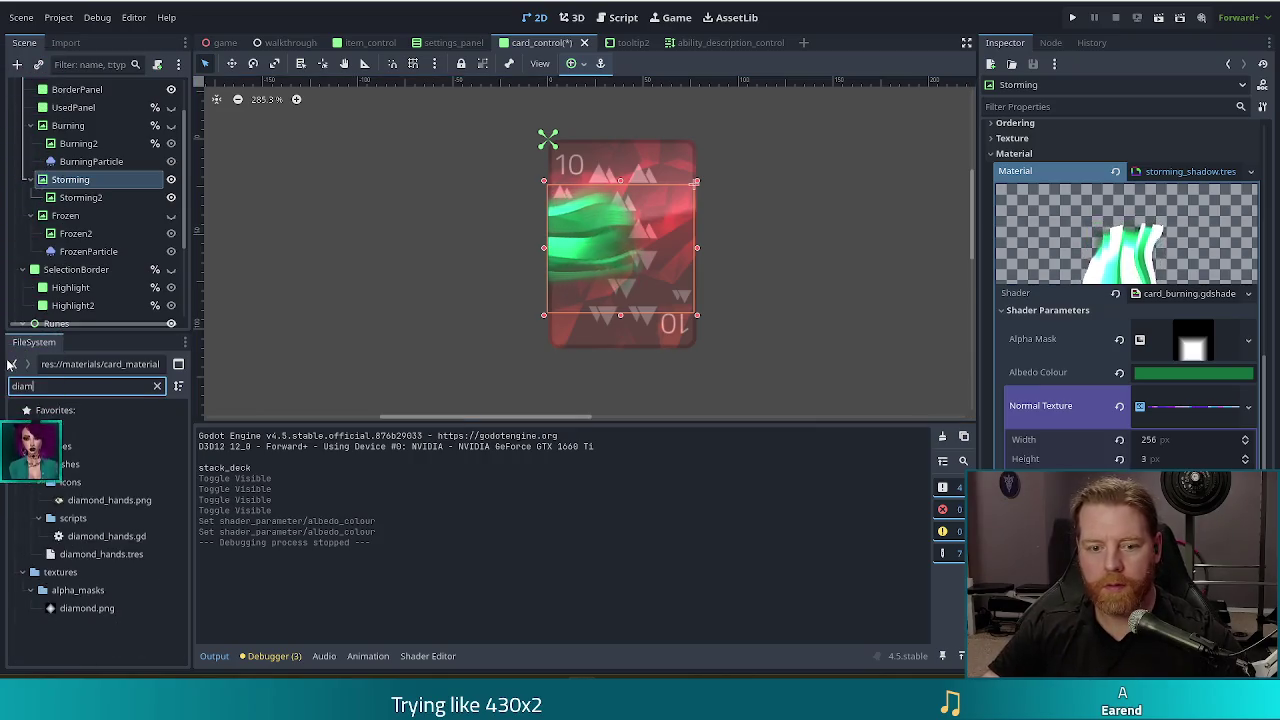
{"action": "left_click", "coordinate": [78, 609]}
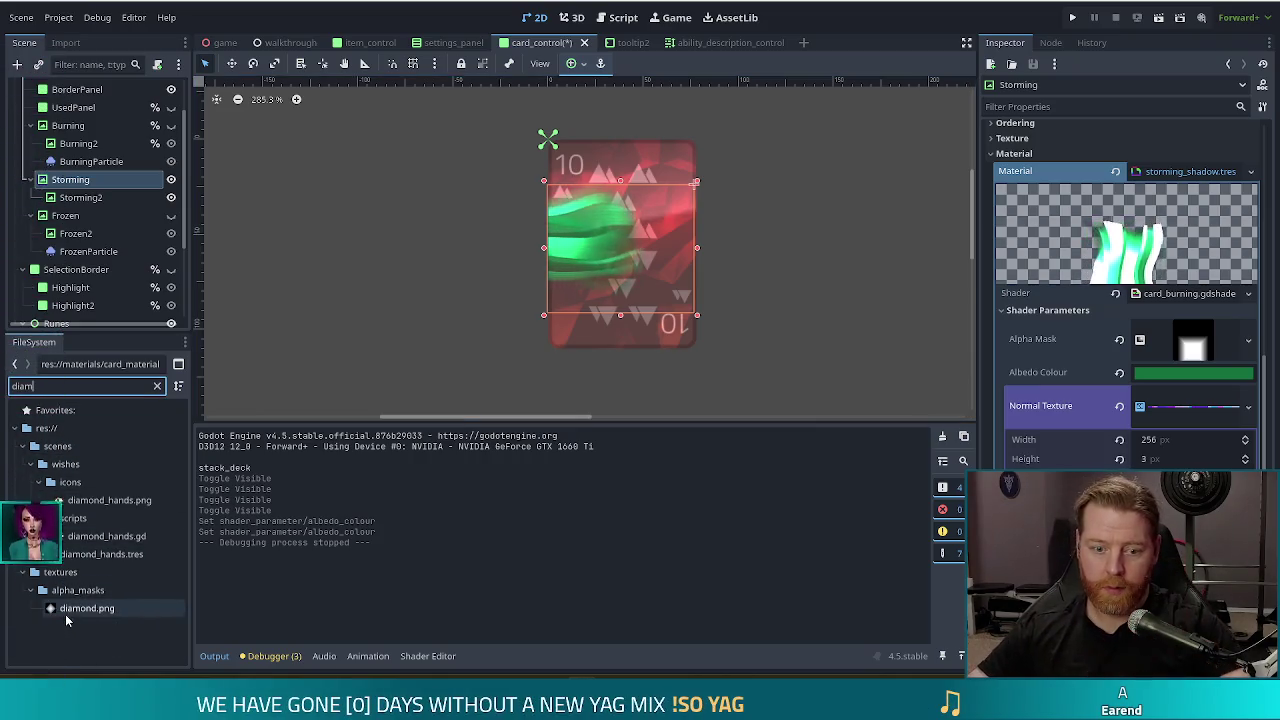
{"action": "mouse_move", "coordinate": [75, 612]}
{"action": "left_mouse_down"}
{"action": "mouse_move", "coordinate": [1150, 385]}
{"action": "mouse_move", "coordinate": [1192, 340]}
{"action": "left_mouse_up"}
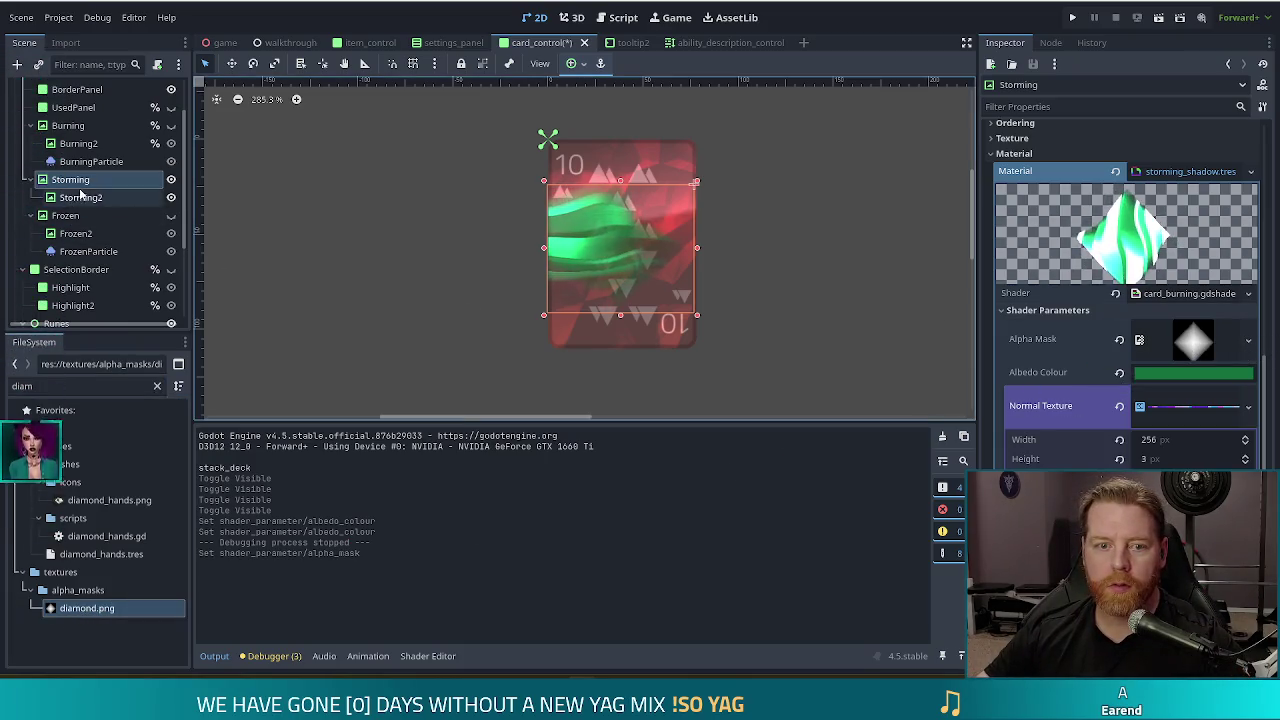
Open storming.tres and set diamond.png as its Alpha Mask as well
{"action": "left_click", "coordinate": [80, 197]}
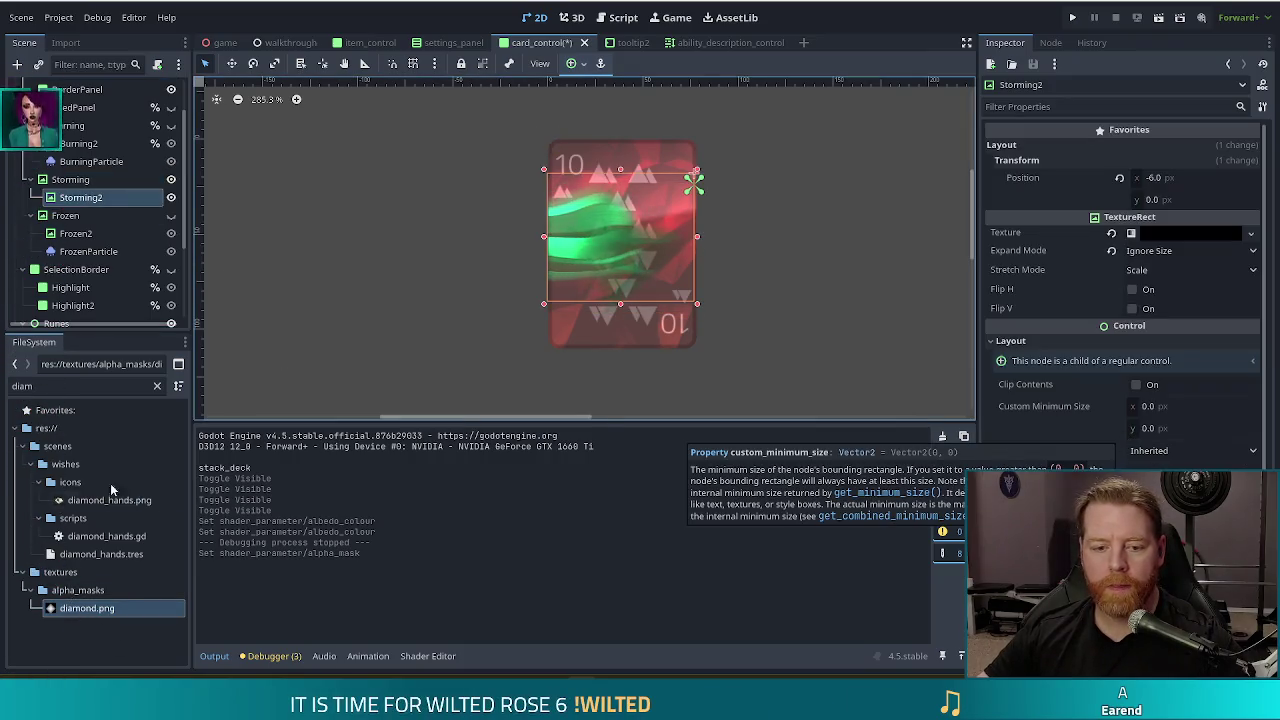
{"action": "double_click", "coordinate": [22, 386]}
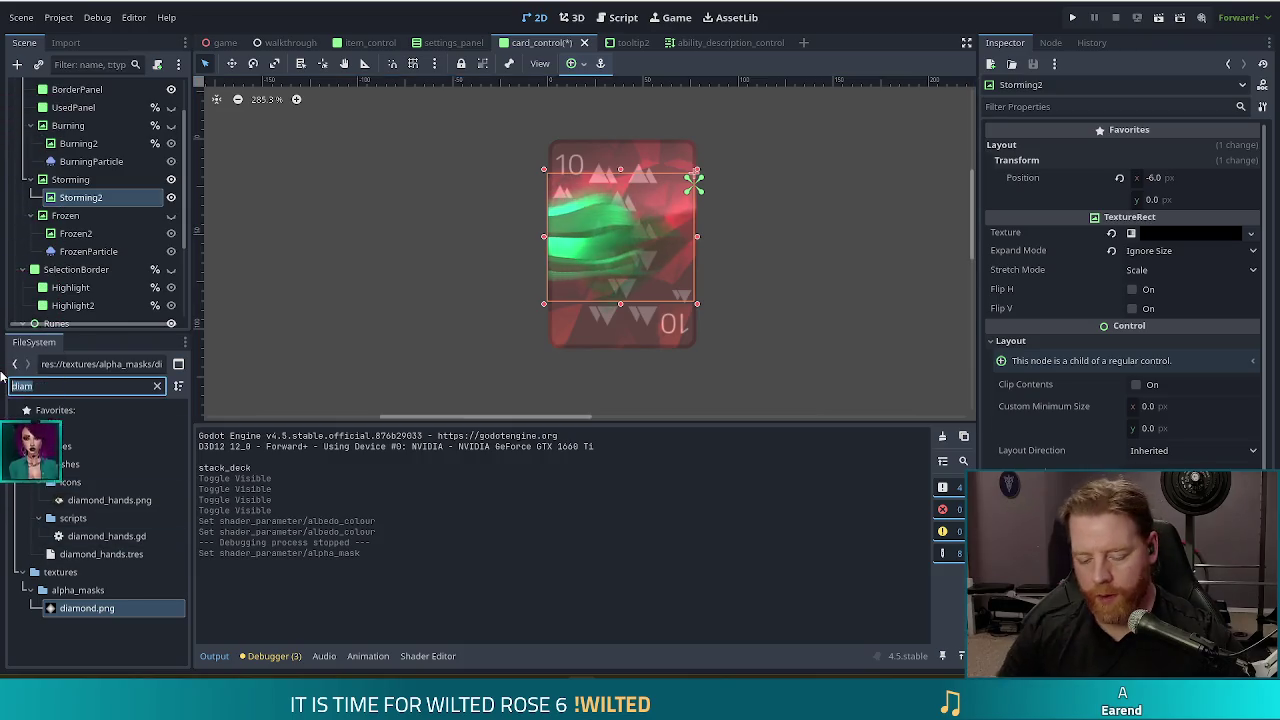
{"action": "type", "text": "stormin"}
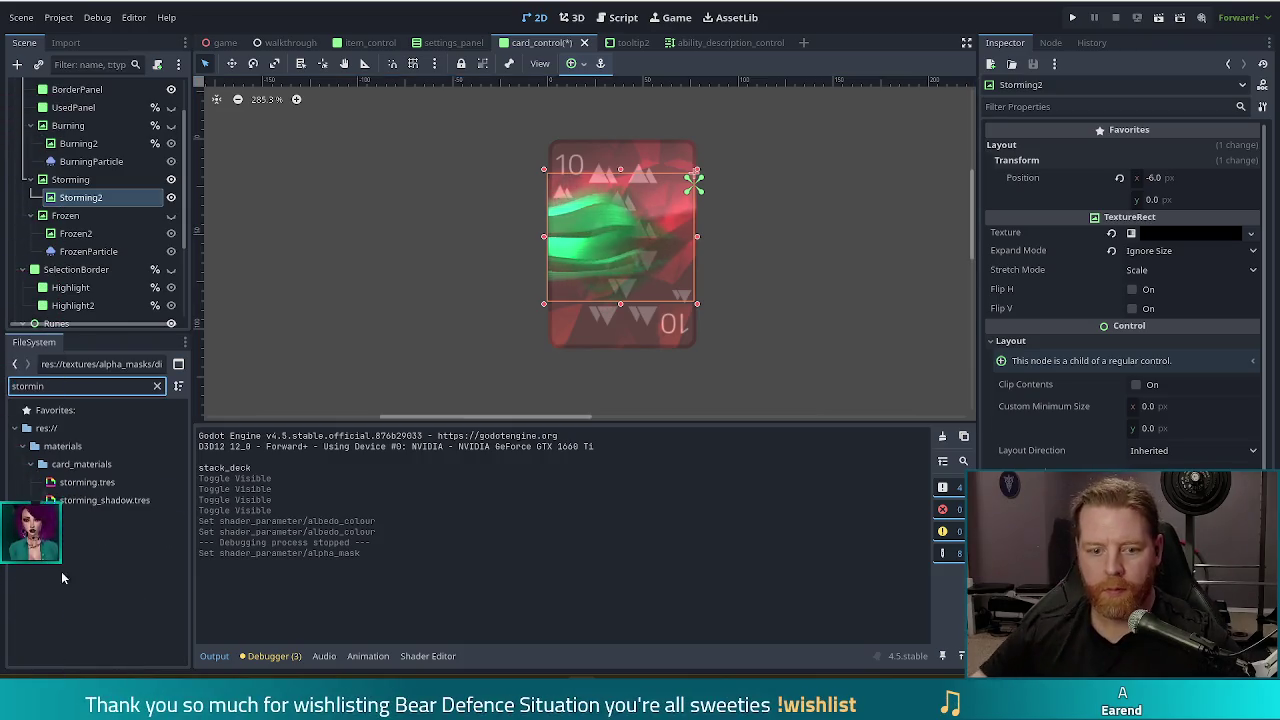
{"action": "left_click", "coordinate": [85, 482]}
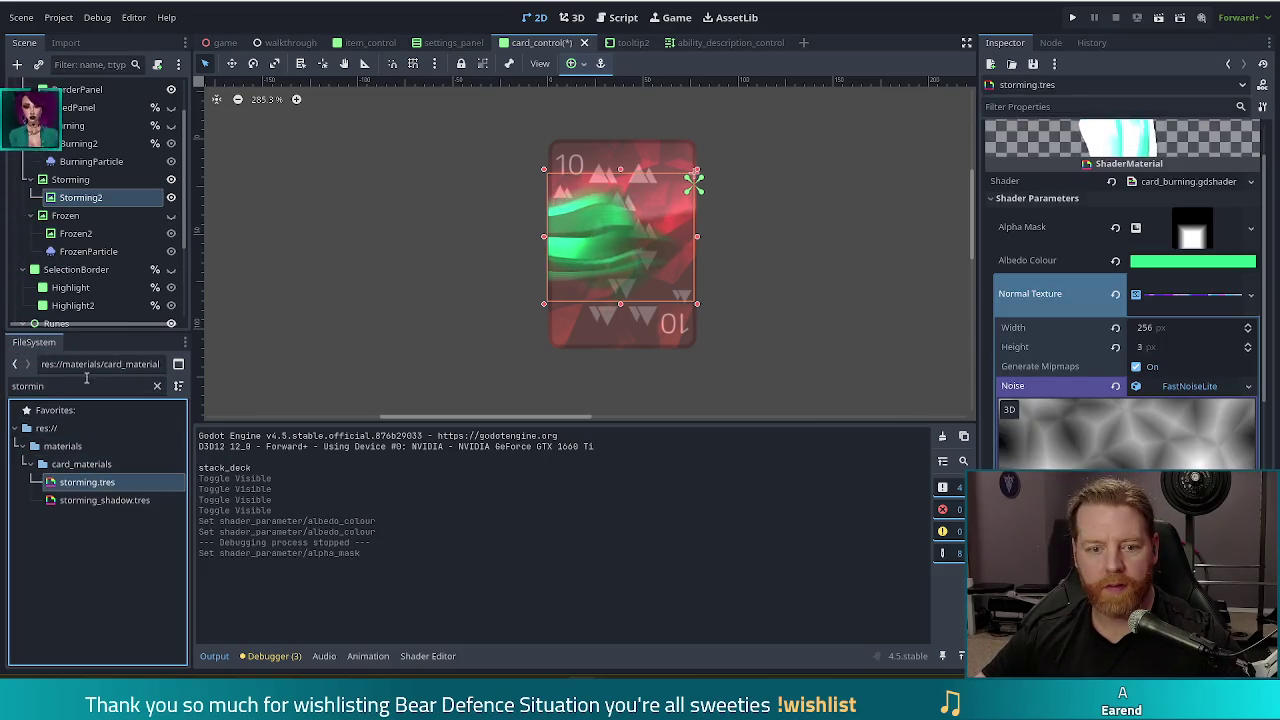
{"action": "left_click", "coordinate": [4, 380]}
{"action": "type", "text": "diamon"}
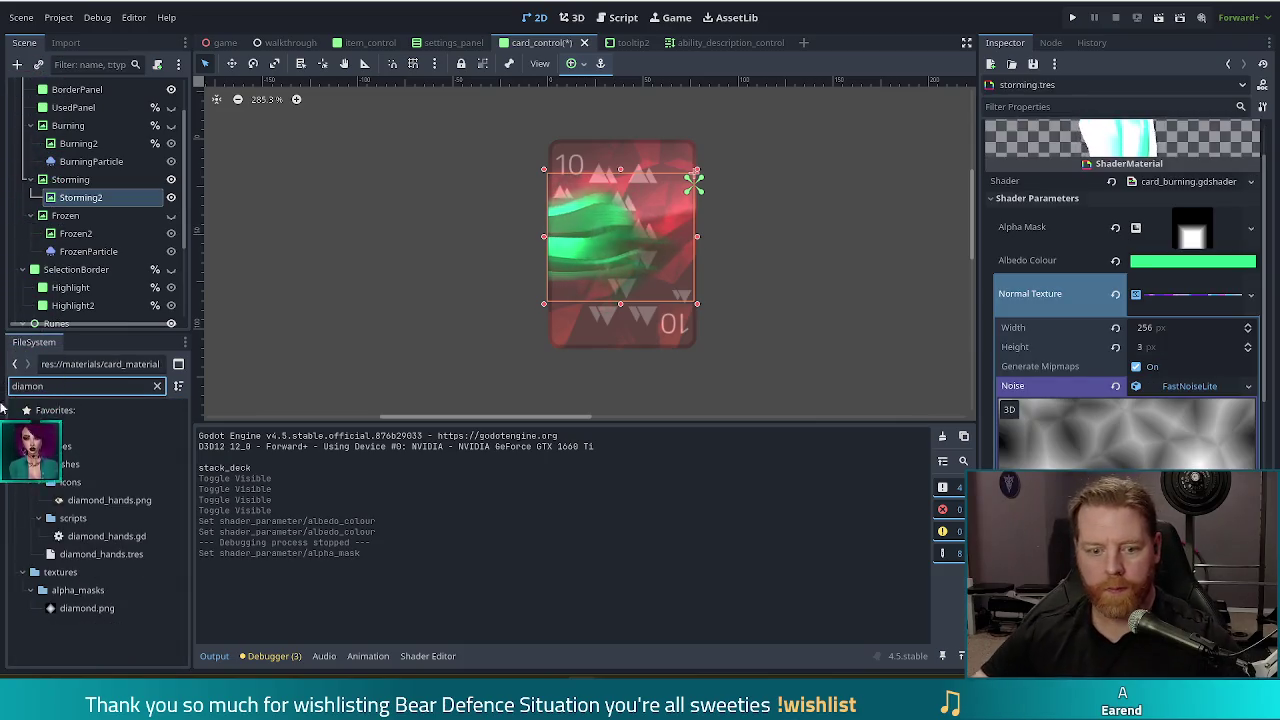
{"action": "mouse_move", "coordinate": [87, 608]}
{"action": "left_mouse_down"}
{"action": "mouse_move", "coordinate": [900, 300]}
{"action": "mouse_move", "coordinate": [1192, 228]}
{"action": "left_mouse_up"}
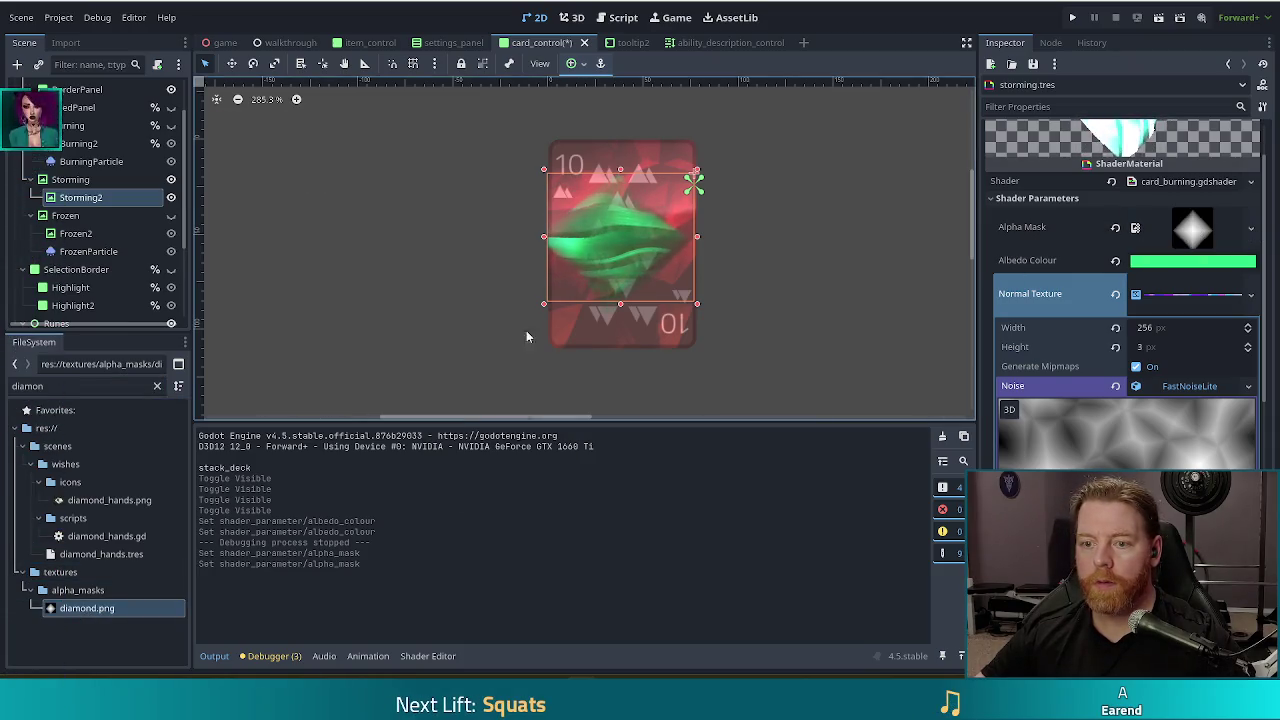
{"action": "left_click", "coordinate": [600, 250]}
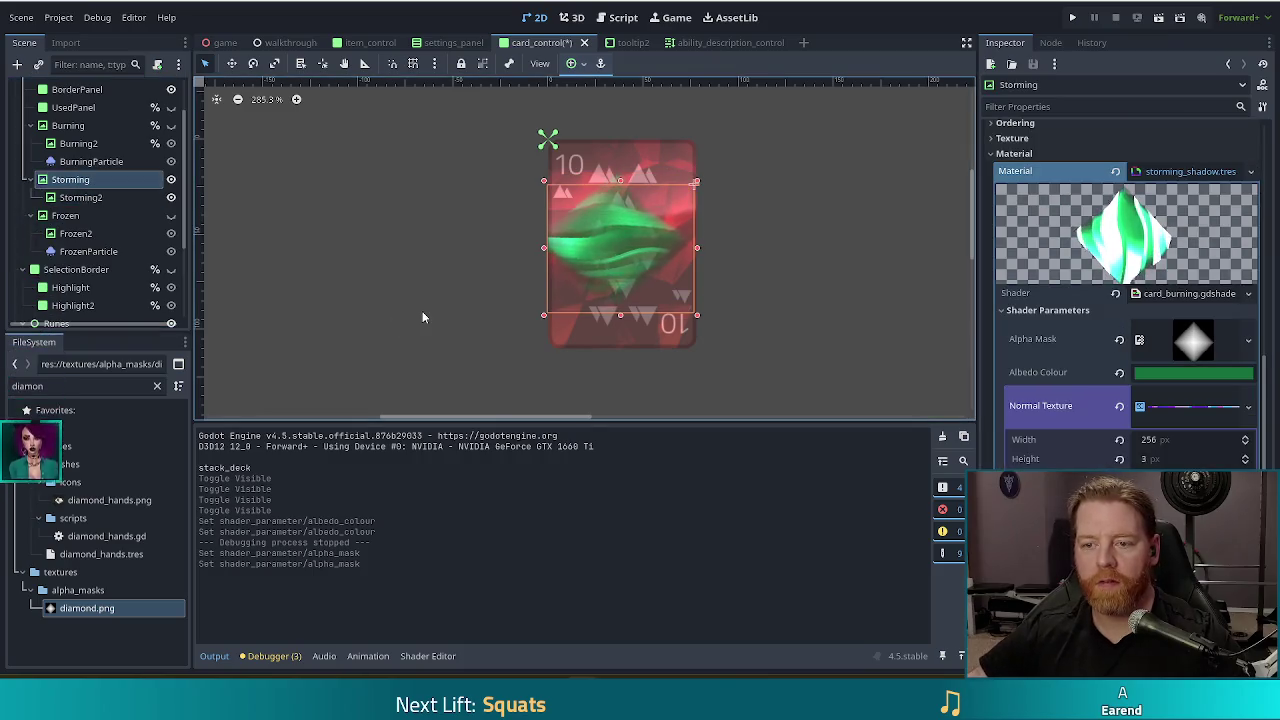
Nudge the Storming overlay horizontally and widen it toward the card's right side
{"action": "key", "text": "Left"}
{"action": "key", "text": "Left"}
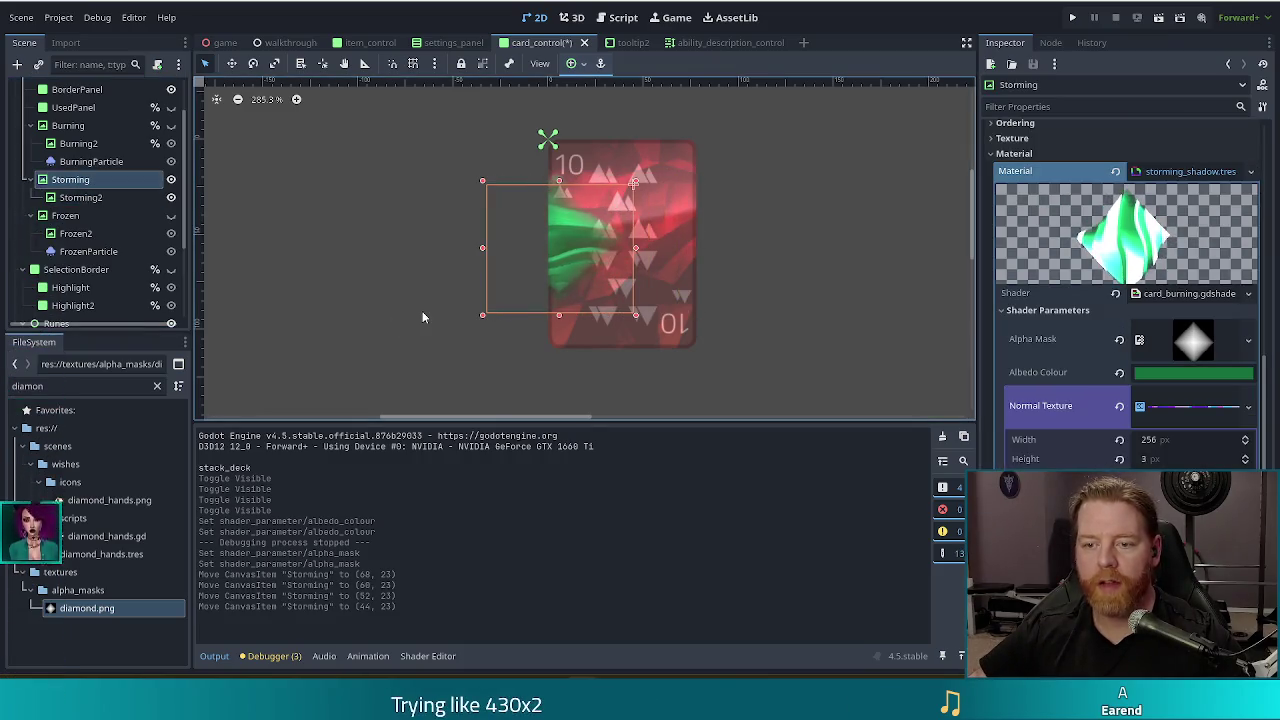
{"action": "key", "text": "shift+Left"}
{"action": "key", "text": "shift+Right"}
{"action": "key", "text": "Left"}
{"action": "key", "text": "Left"}
{"action": "key", "text": "Left"}
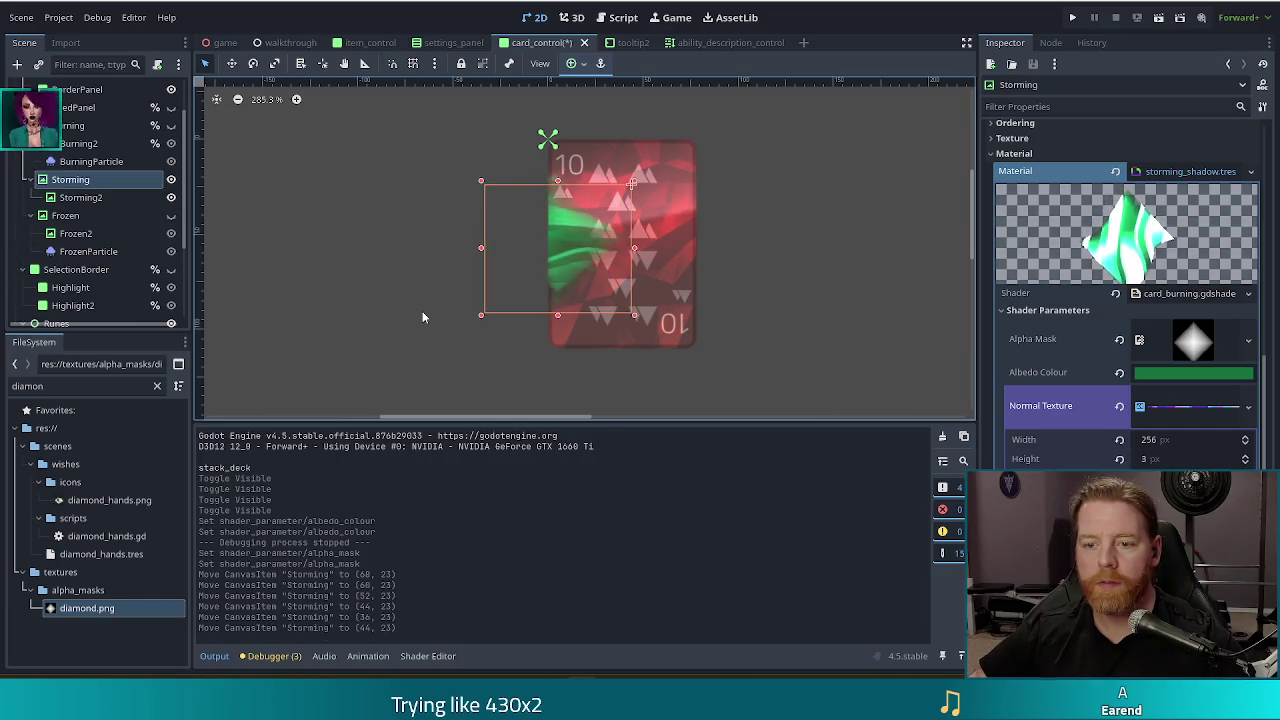
{"action": "key", "text": "Left"}
{"action": "left_click_drag", "start_coordinate": [628, 248], "coordinate": [682, 250]}
{"action": "key", "text": "shift+Left"}
{"action": "key", "text": "shift+Left"}
{"action": "key", "text": "shift+Right"}
{"action": "key", "text": "shift+Right"}
{"action": "key", "text": "shift+Right"}
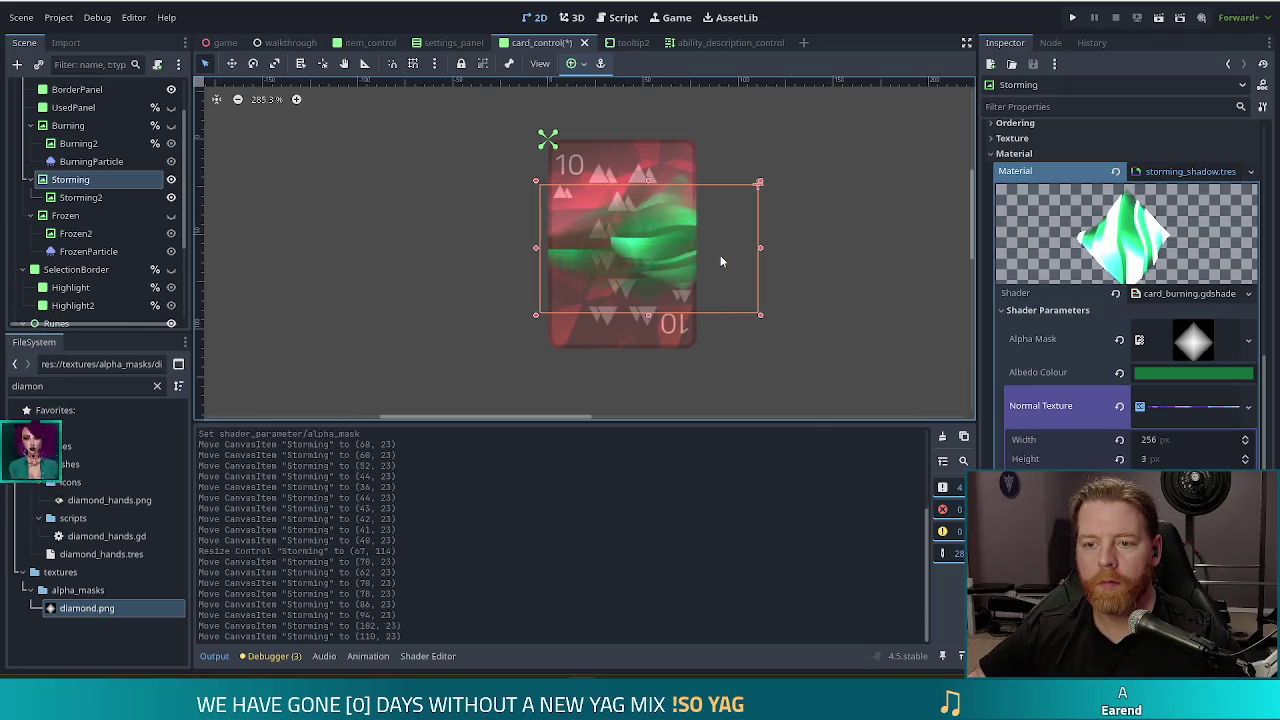
{"action": "key", "text": "shift+Right"}
{"action": "key", "text": "shift+Left"}
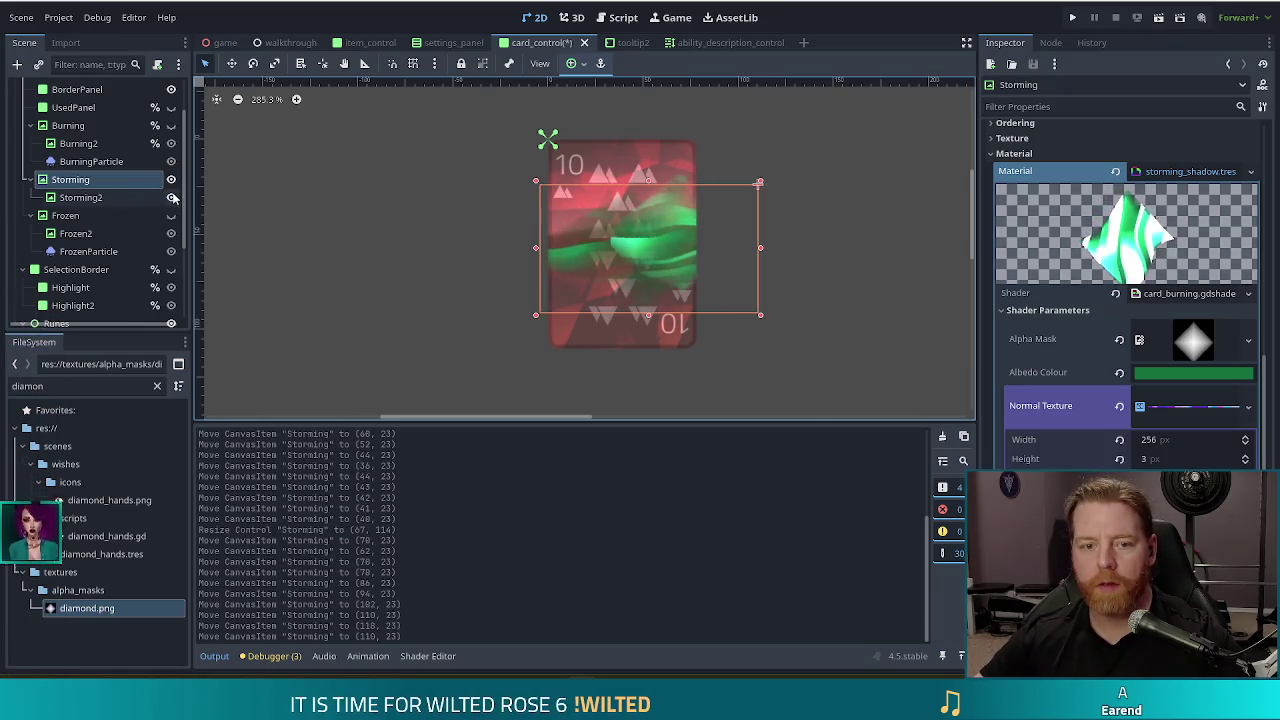
Try moving Storming2, undo those moves, and delete the Storming2 node
{"action": "left_click", "coordinate": [115, 198]}
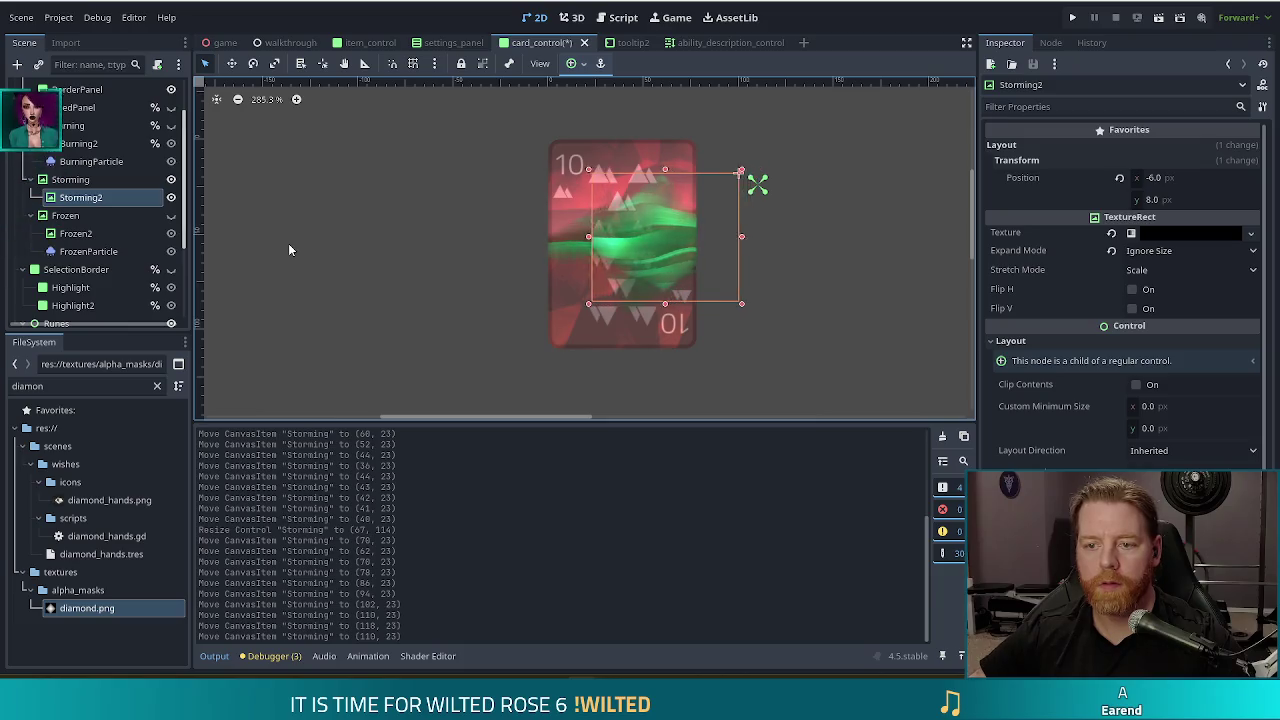
{"action": "key", "text": "shift+Left"}
{"action": "key", "text": "Down"}
{"action": "key", "text": "Down"}
{"action": "key", "text": "Down"}
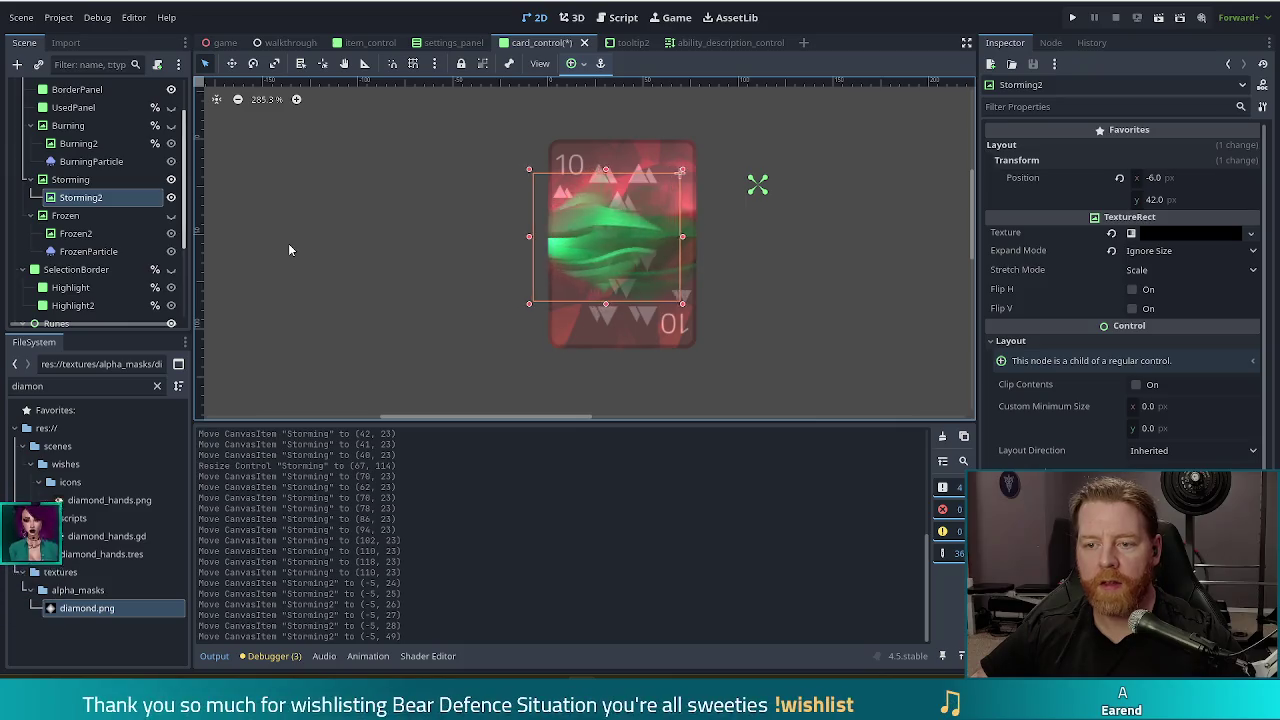
{"action": "key", "text": "Up"}
{"action": "key", "text": "Up"}
{"action": "key", "text": "ctrl+z"}
{"action": "key", "text": "ctrl+z"}
{"action": "key", "text": "ctrl+z"}
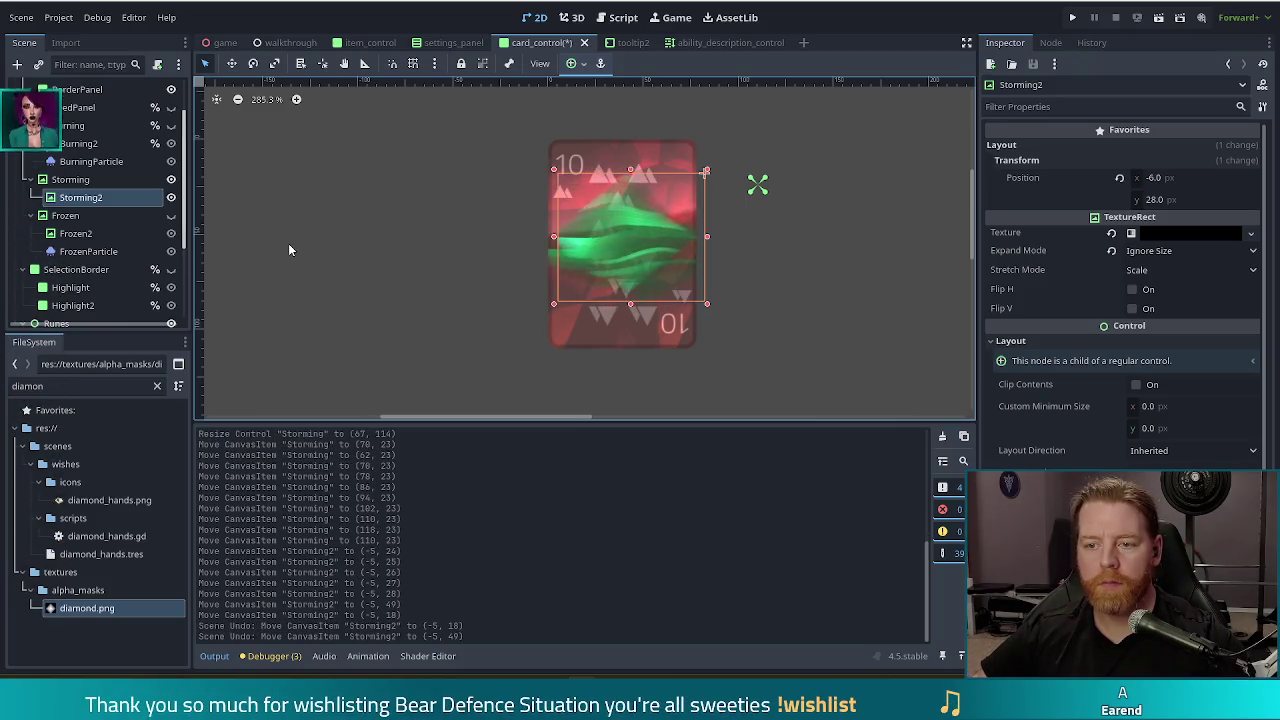
{"action": "key", "text": "ctrl+z"}
{"action": "key", "text": "ctrl+z"}
{"action": "key", "text": "ctrl+z"}
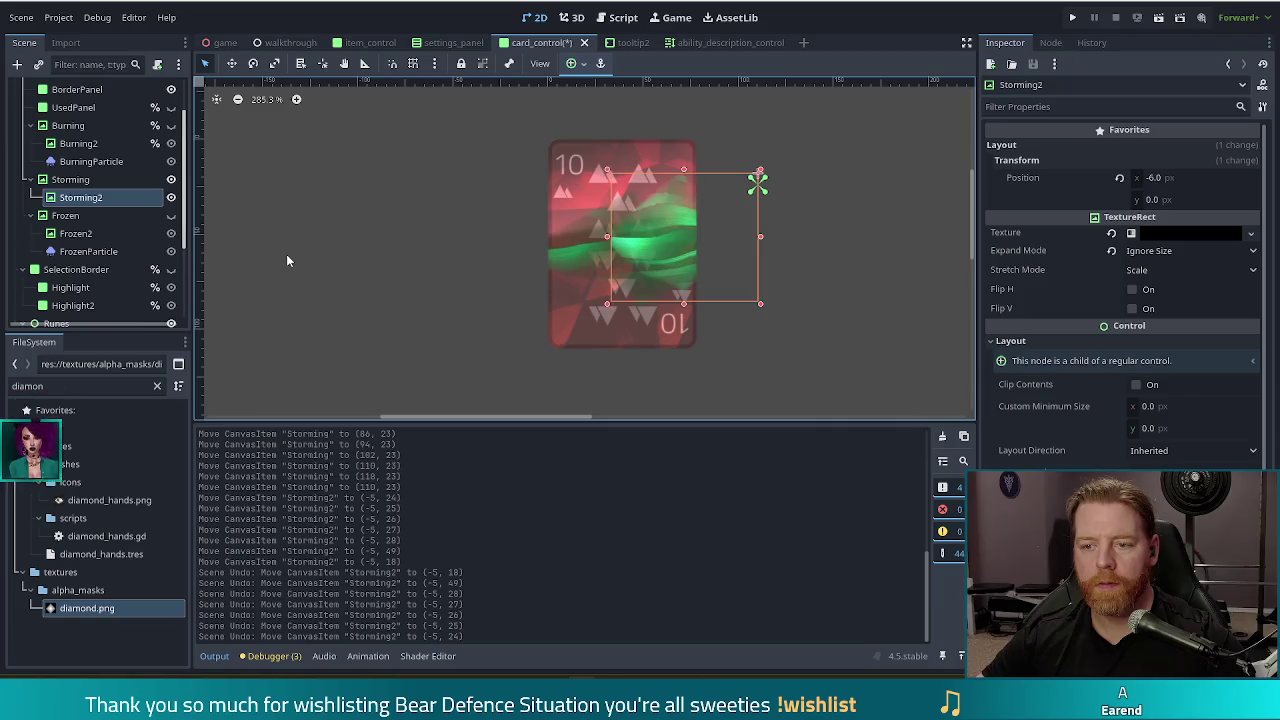
{"action": "key", "text": "ctrl+z"}
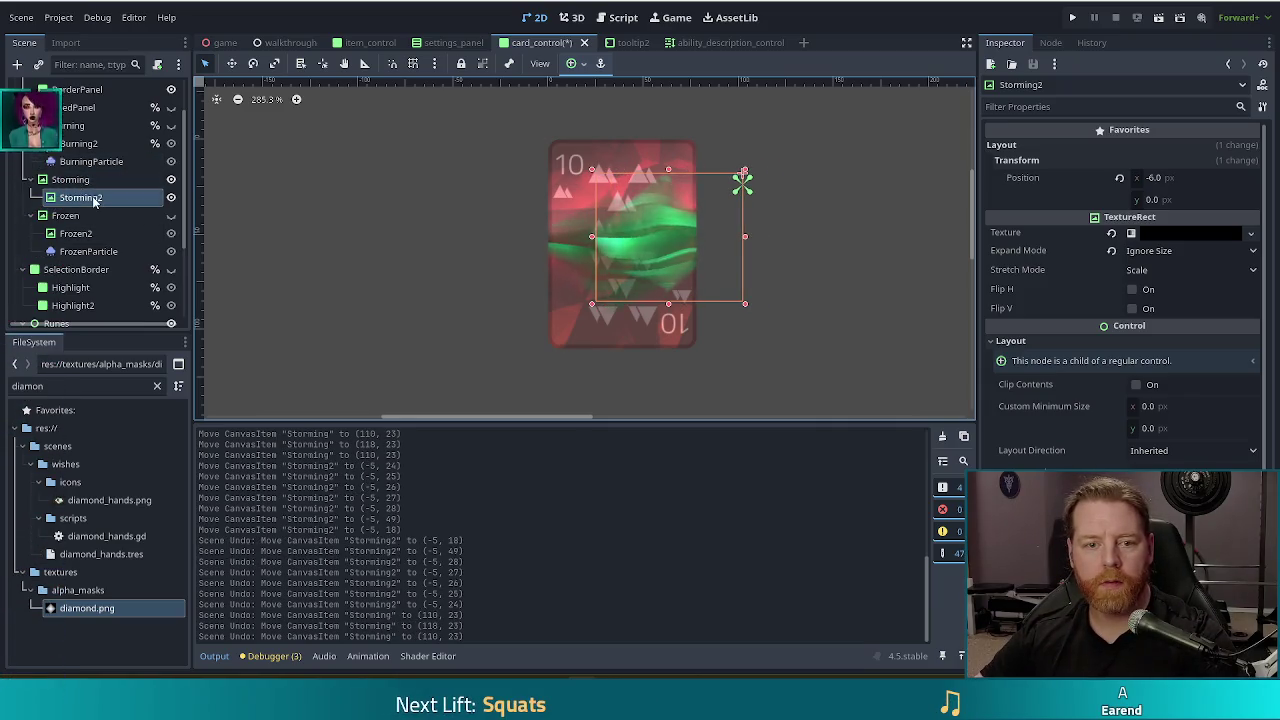
{"action": "key", "text": "Delete"}
Confirm removing the old Storming2, then shift Storming two steps left on the card
{"action": "left_click", "coordinate": [603, 358]}
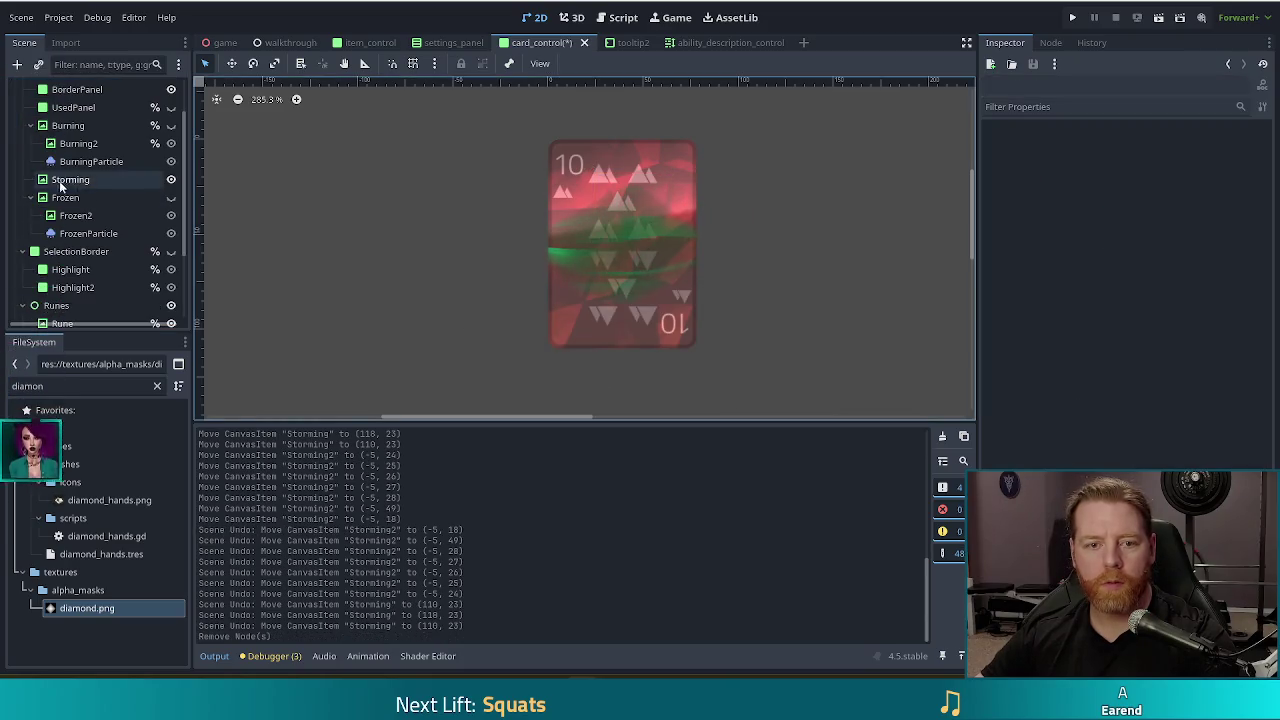
{"action": "left_click", "coordinate": [83, 187]}
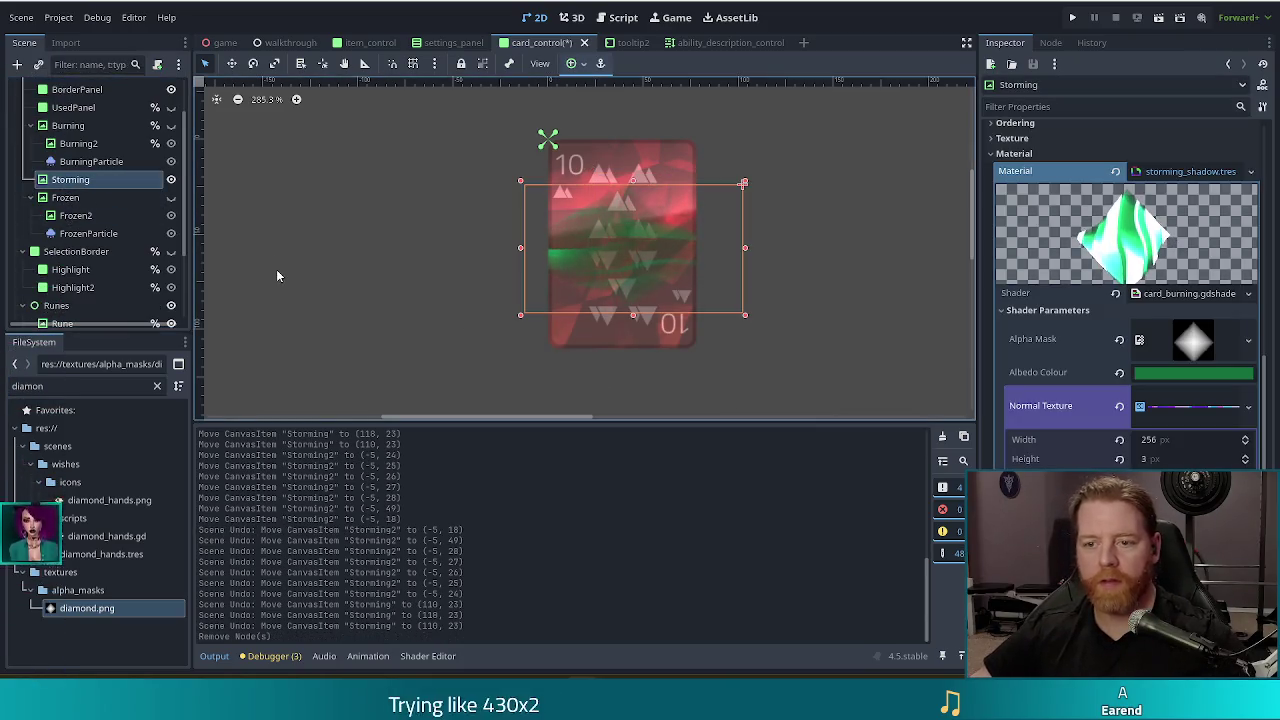
{"action": "key", "text": "shift+Left"}
{"action": "key", "text": "shift+Left"}
{"action": "key", "text": "shift+Left"}
{"action": "key", "text": "shift+Left"}
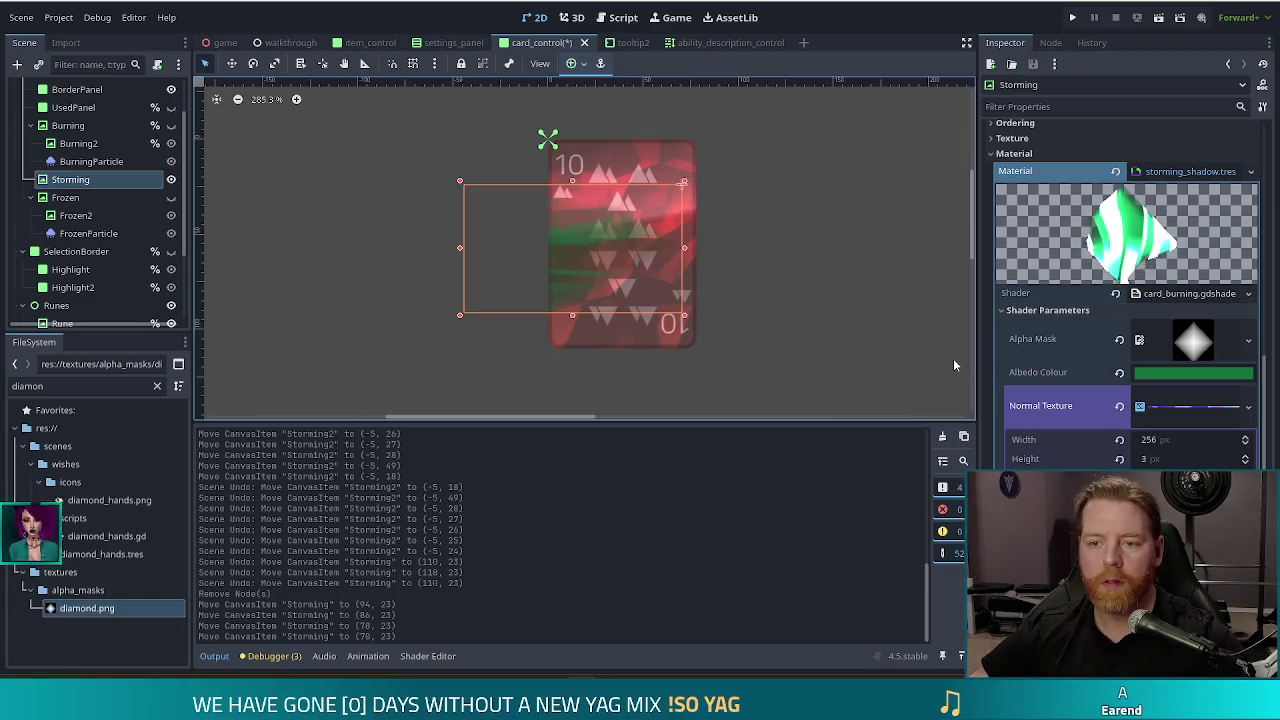
{"action": "key", "text": "shift+Left"}
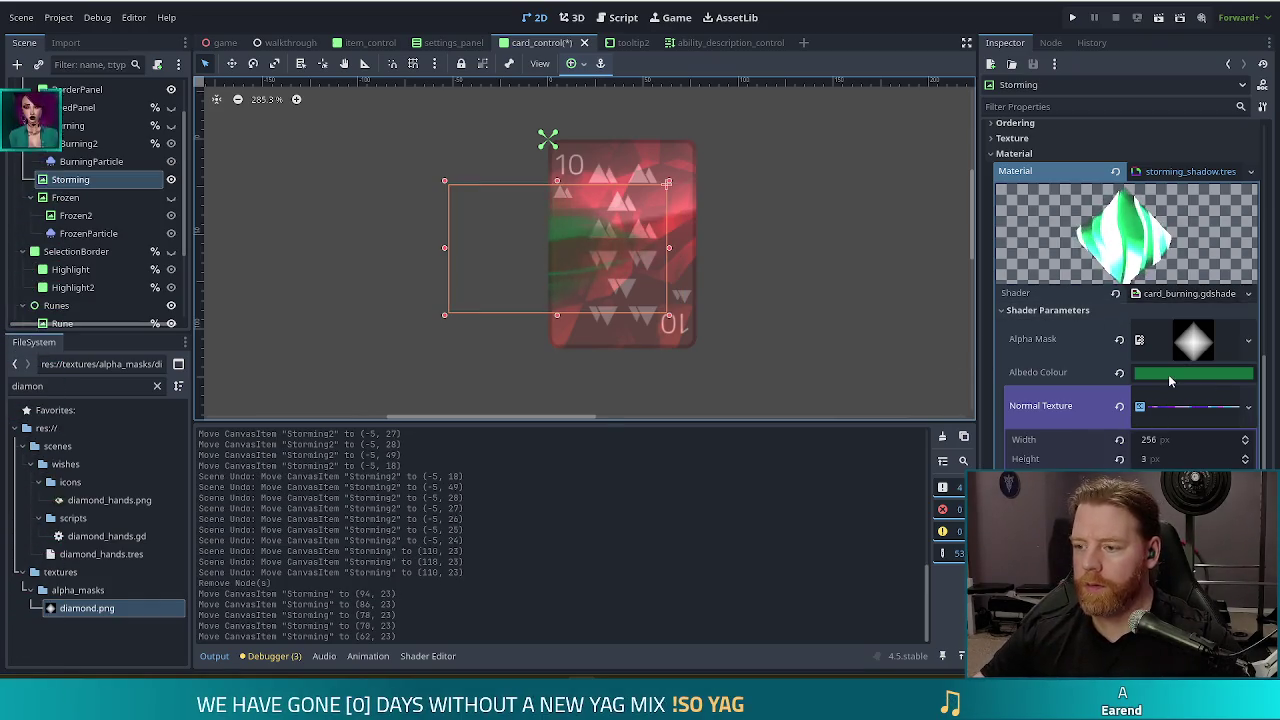
Duplicate Storming into a new Storming2, undoing an accidental nesting under Storming
{"action": "left_click", "coordinate": [72, 181]}
{"action": "key", "text": "ctrl+d"}
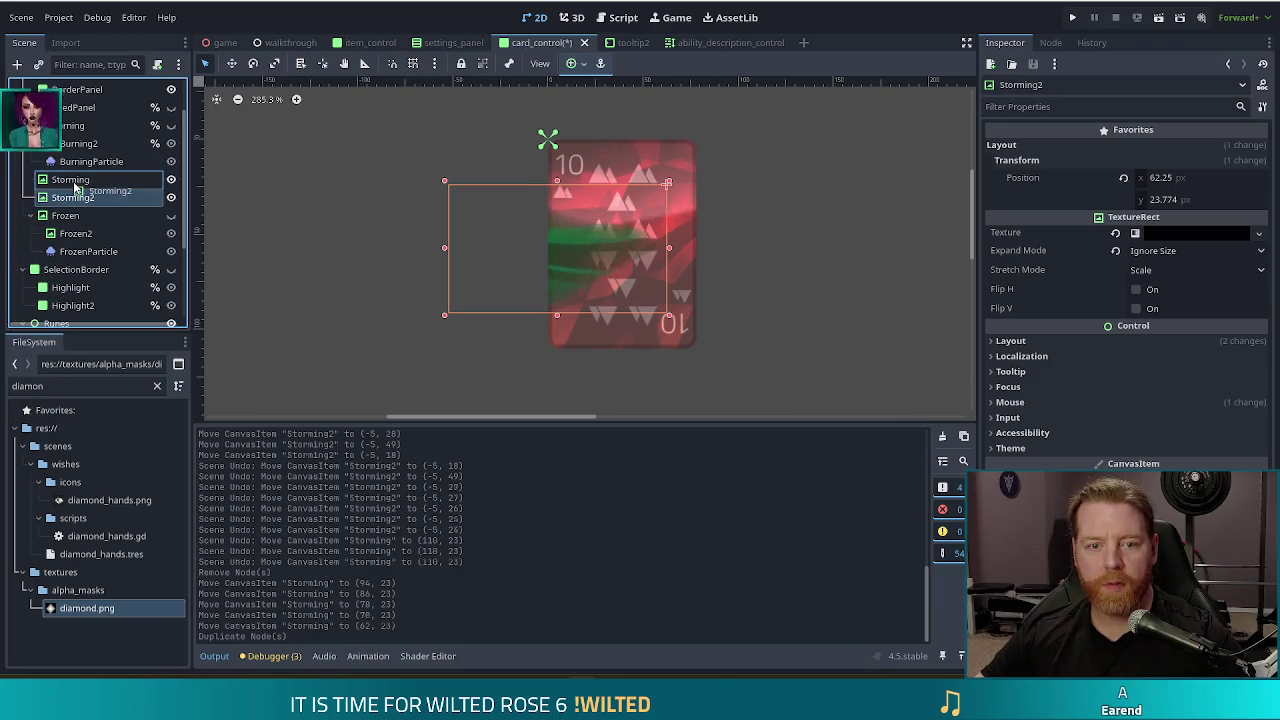
{"action": "left_click_drag", "start_coordinate": [75, 188], "coordinate": [75, 186]}
{"action": "key", "text": "ctrl+z"}
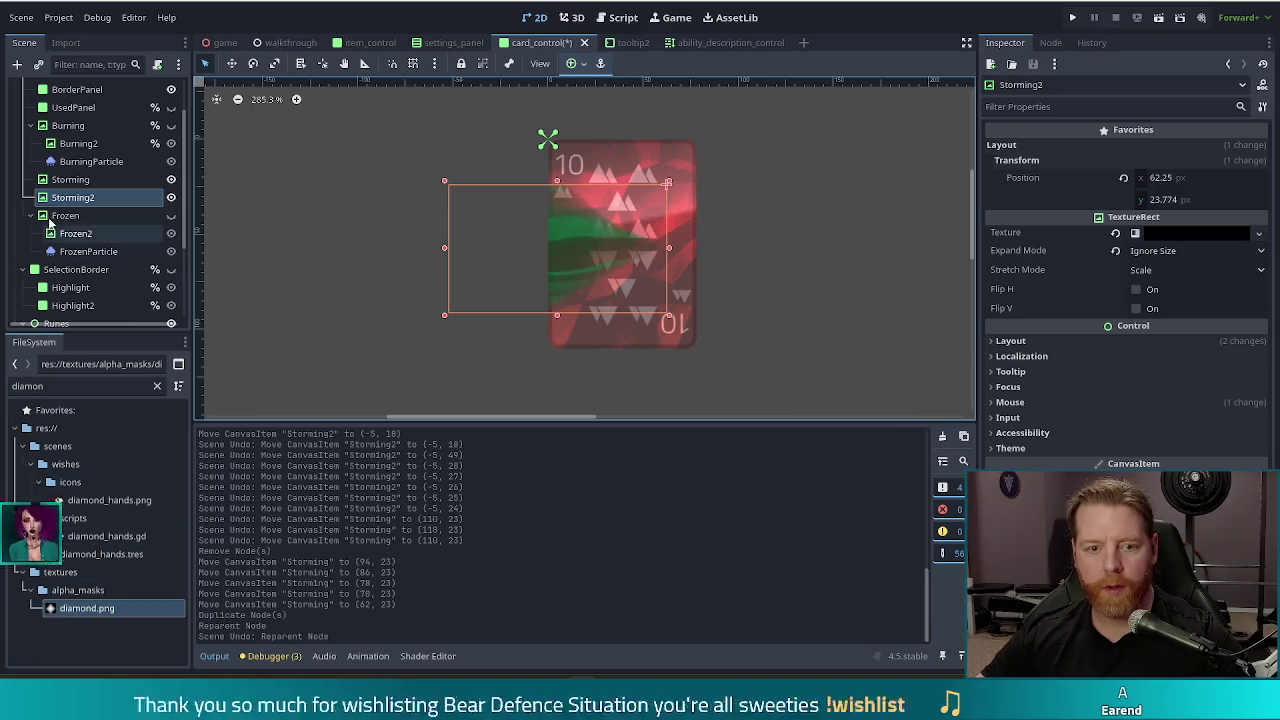
Apply storming.tres as Storming2's material and save the card scene
{"action": "left_click_drag", "start_coordinate": [59, 384], "coordinate": [3, 380]}
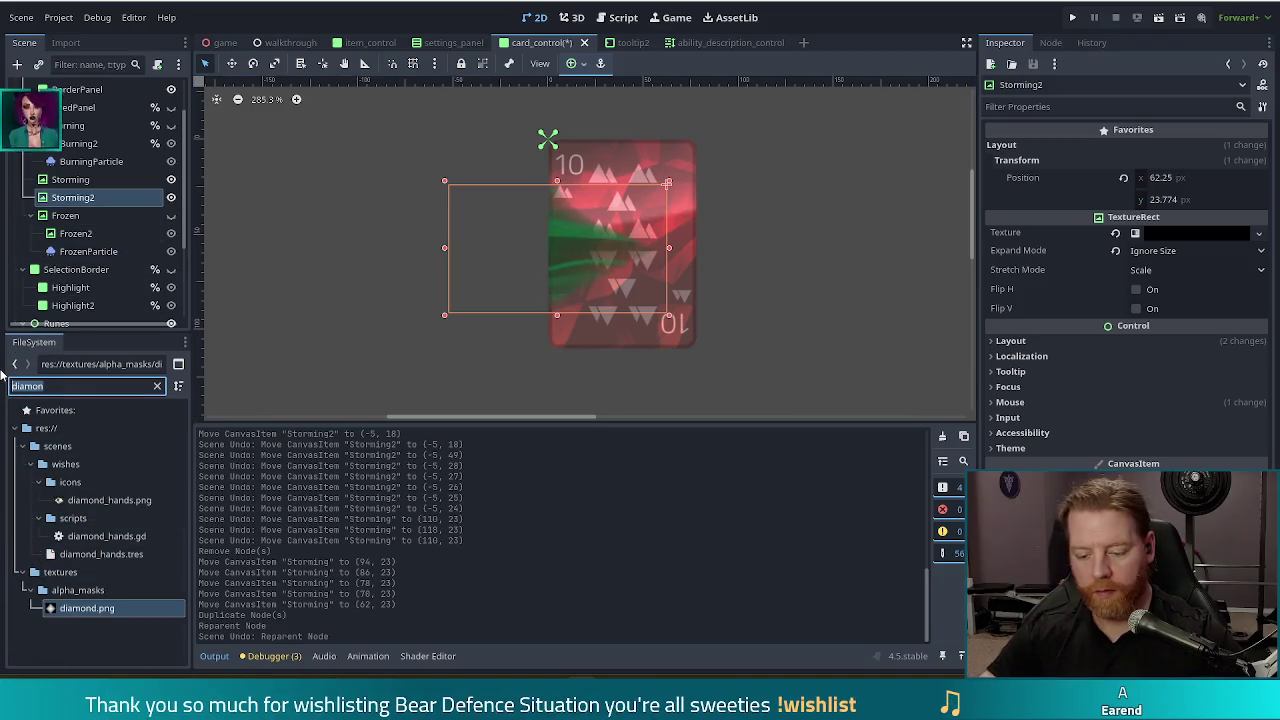
{"action": "type", "text": "storm"}
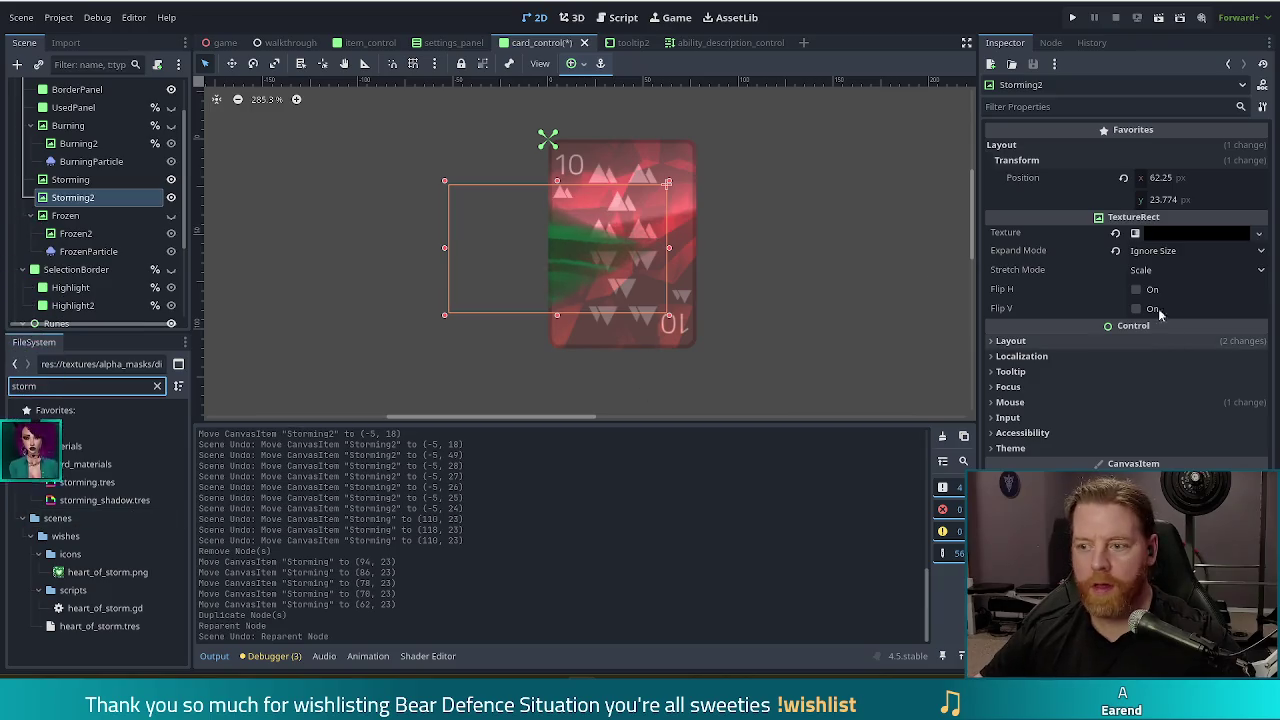
{"action": "left_click", "coordinate": [1010, 341]}
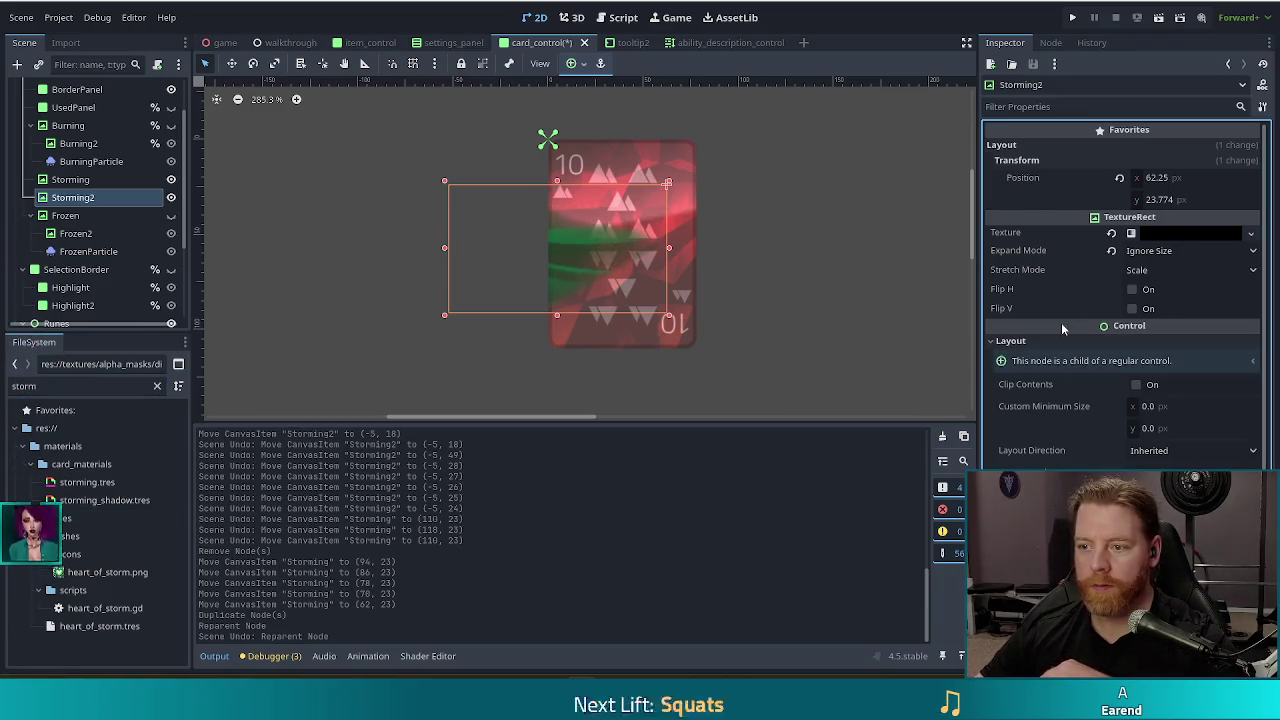
{"action": "scroll", "coordinate": [1097, 455], "scroll_direction": "down", "scroll_amount": 3}
{"action": "scroll", "coordinate": [1120, 300], "scroll_direction": "down", "scroll_amount": 1}
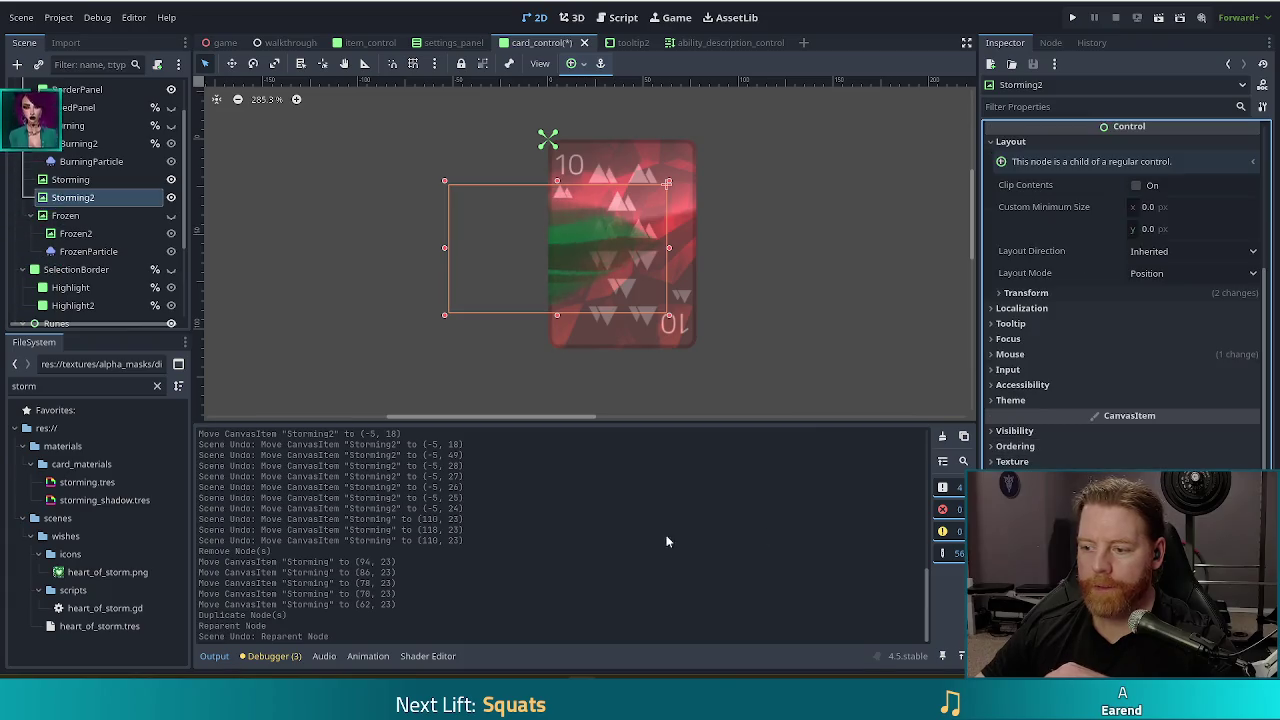
{"action": "left_click", "coordinate": [76, 483]}
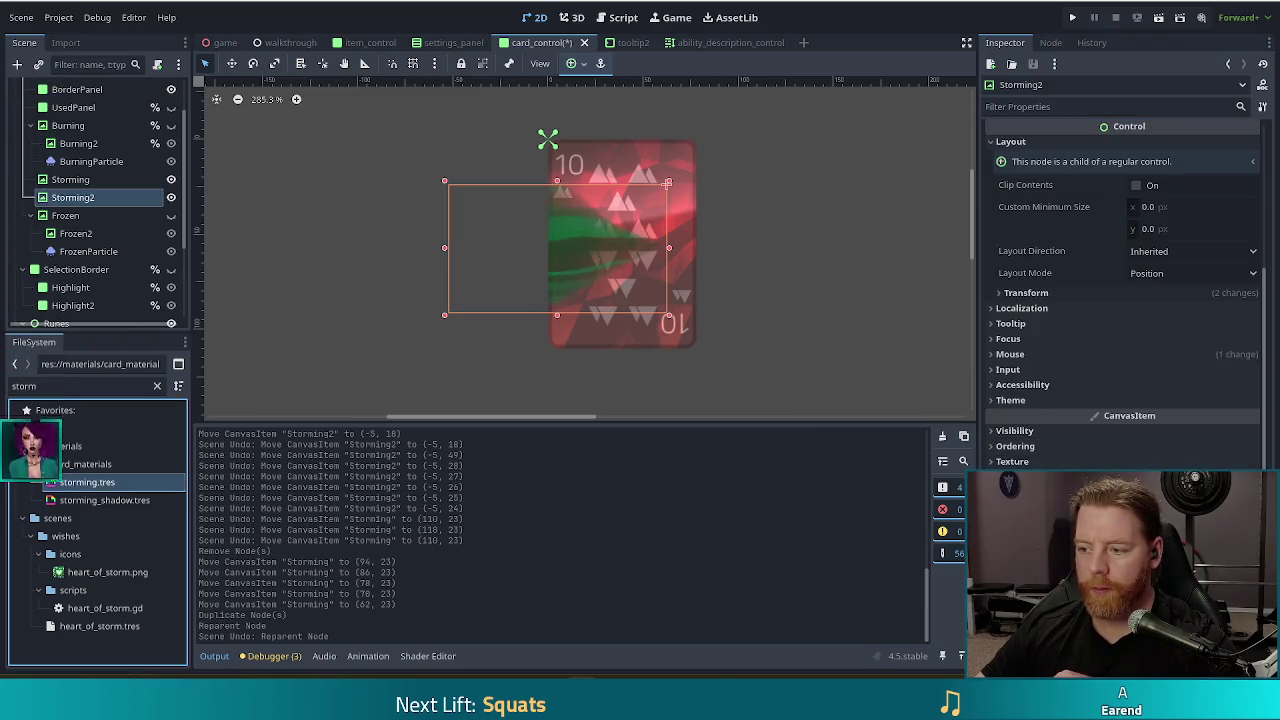
{"action": "left_click_drag", "start_coordinate": [86, 482], "coordinate": [610, 245]}
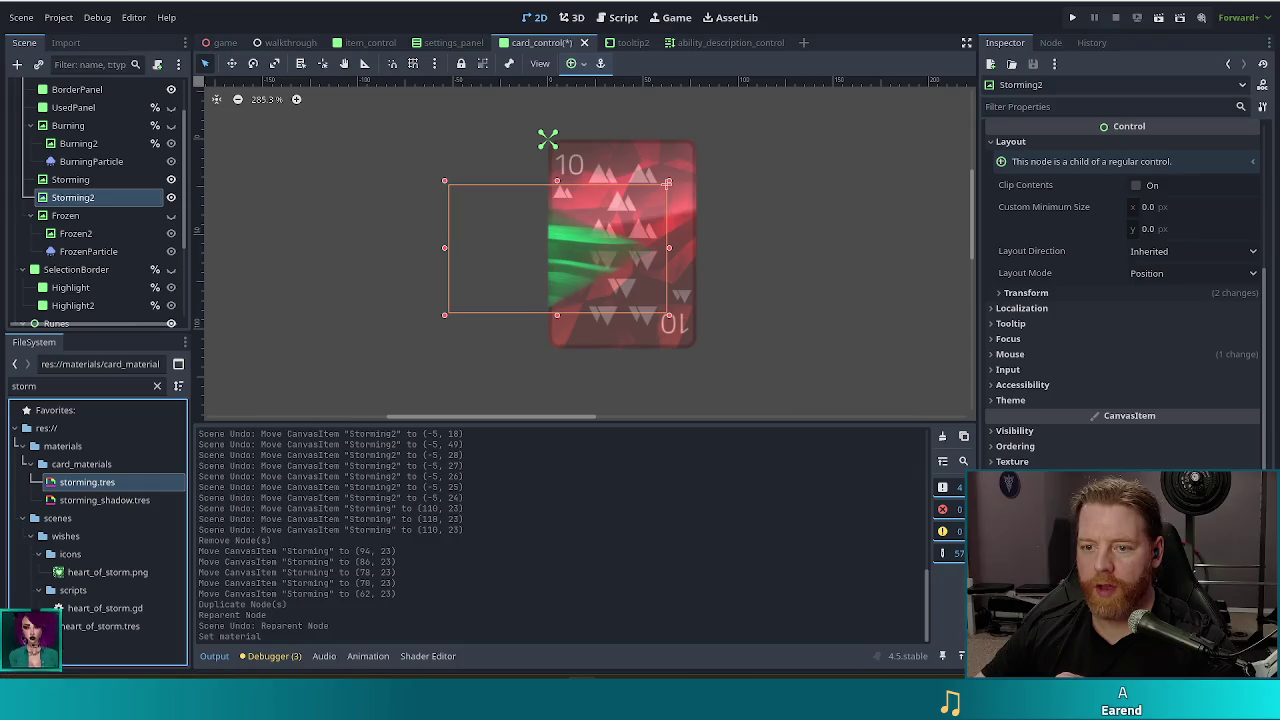
{"action": "left_click", "coordinate": [834, 235]}
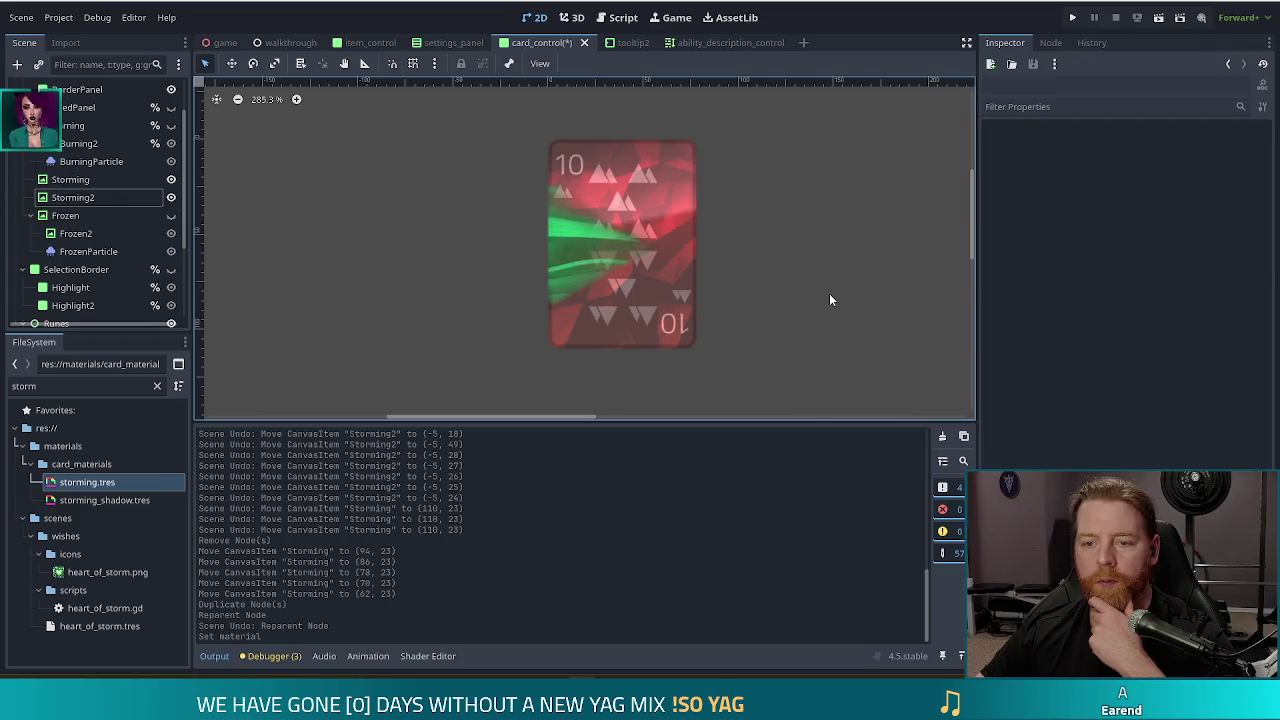
{"action": "scroll", "coordinate": [829, 293], "scroll_direction": "down", "scroll_amount": 3}
{"action": "scroll", "coordinate": [838, 292], "scroll_direction": "down", "scroll_amount": 3}
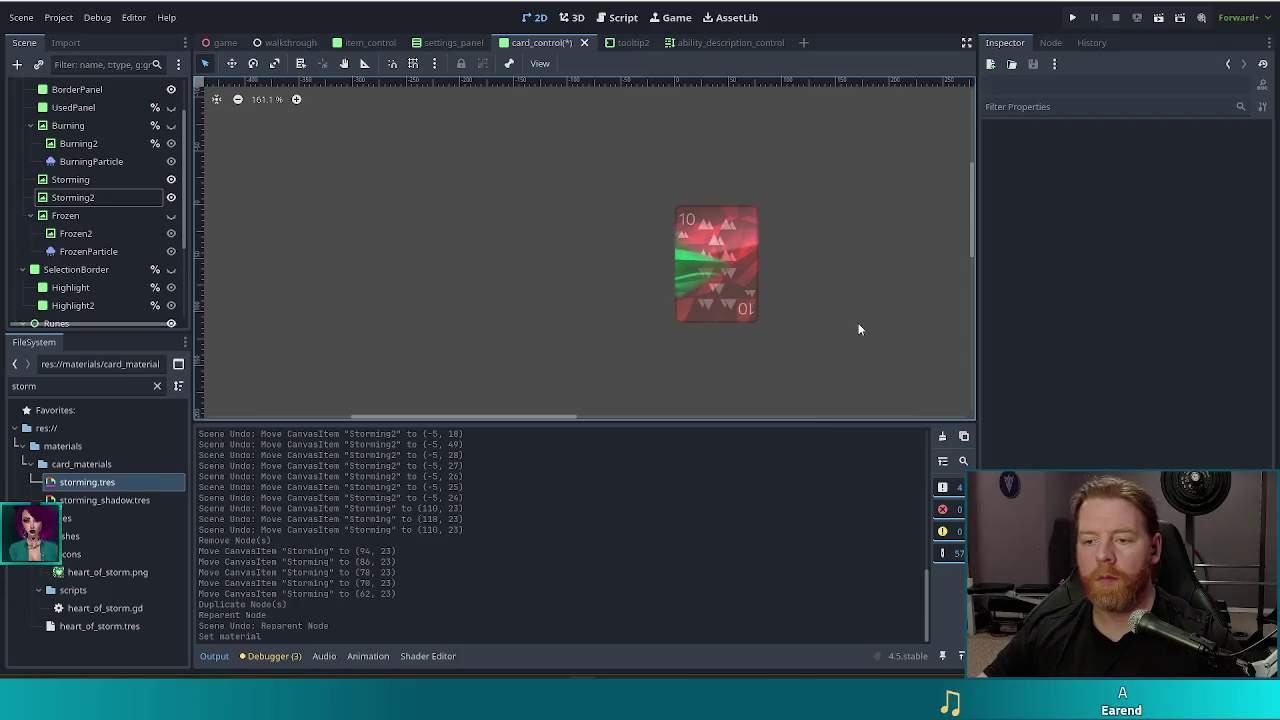
{"action": "key", "text": "ctrl+s"}
Align Storming and Storming2 on the card, save, and launch the game with F5
{"action": "scroll", "coordinate": [828, 250], "scroll_direction": "up", "scroll_amount": 3}
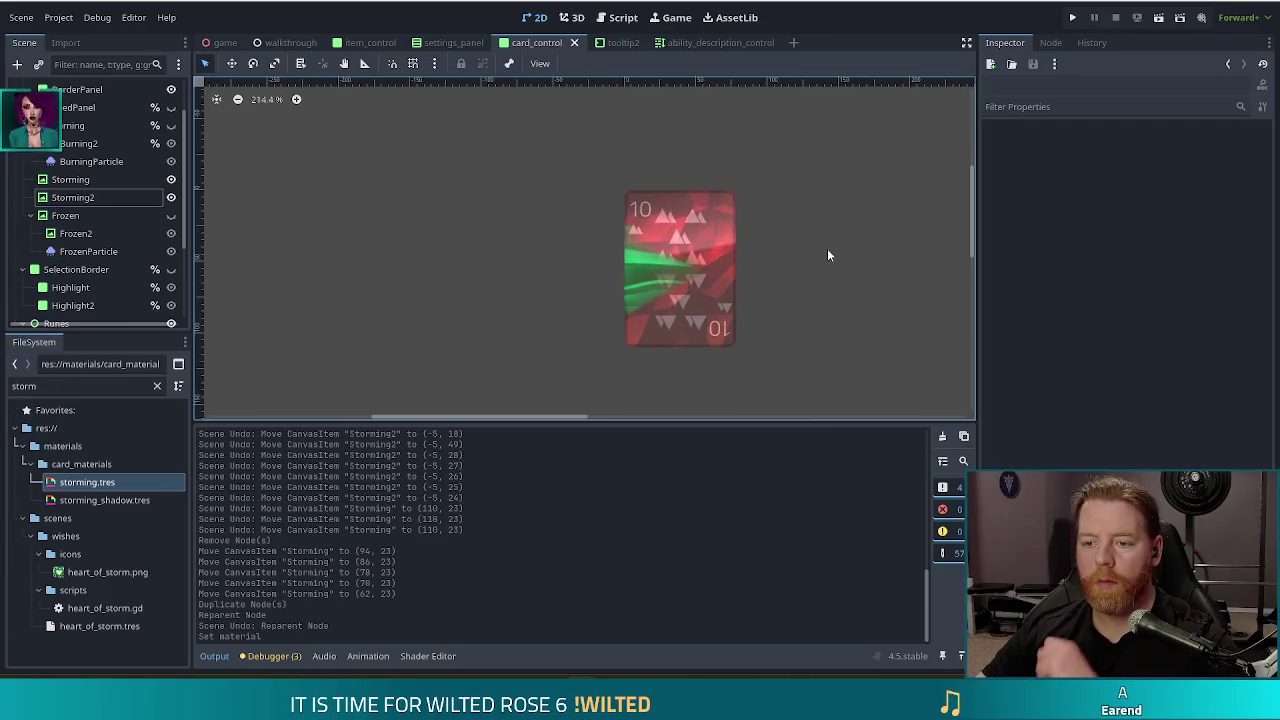
{"action": "scroll", "coordinate": [827, 250], "scroll_direction": "up", "scroll_amount": 1}
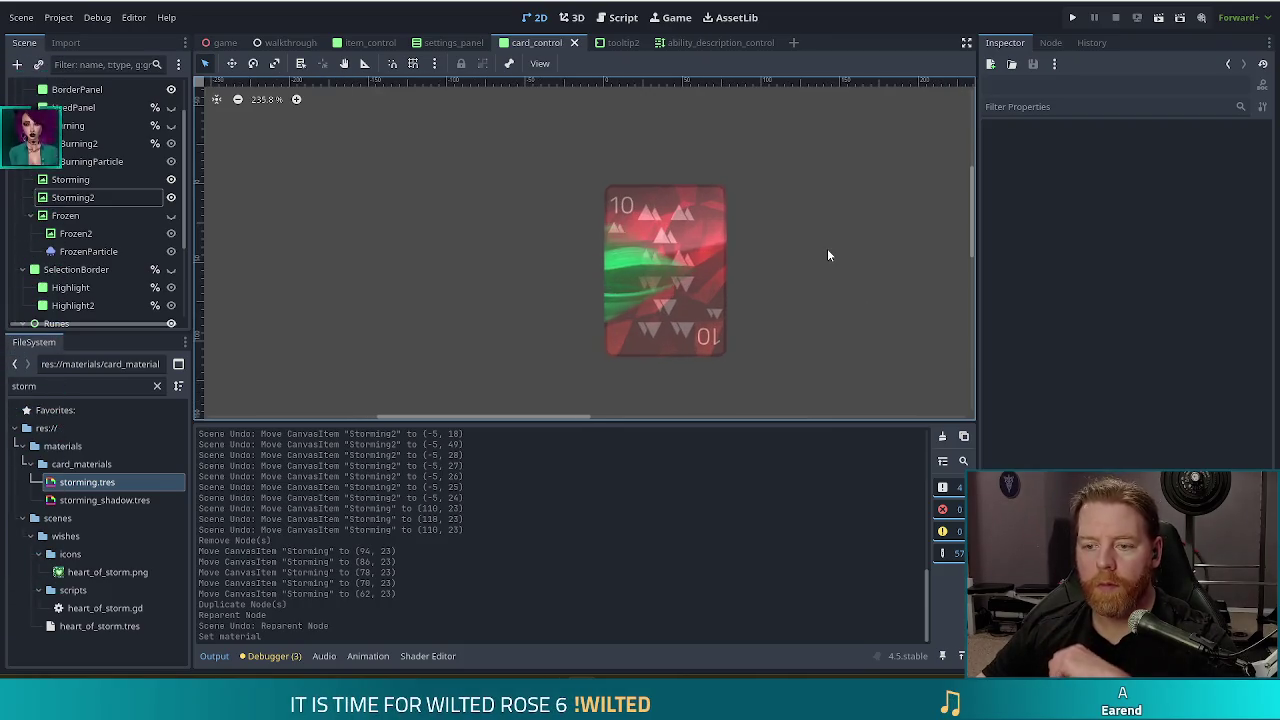
{"action": "left_click", "coordinate": [65, 198]}
{"action": "key", "text": "Left"}
{"action": "key", "text": "Left"}
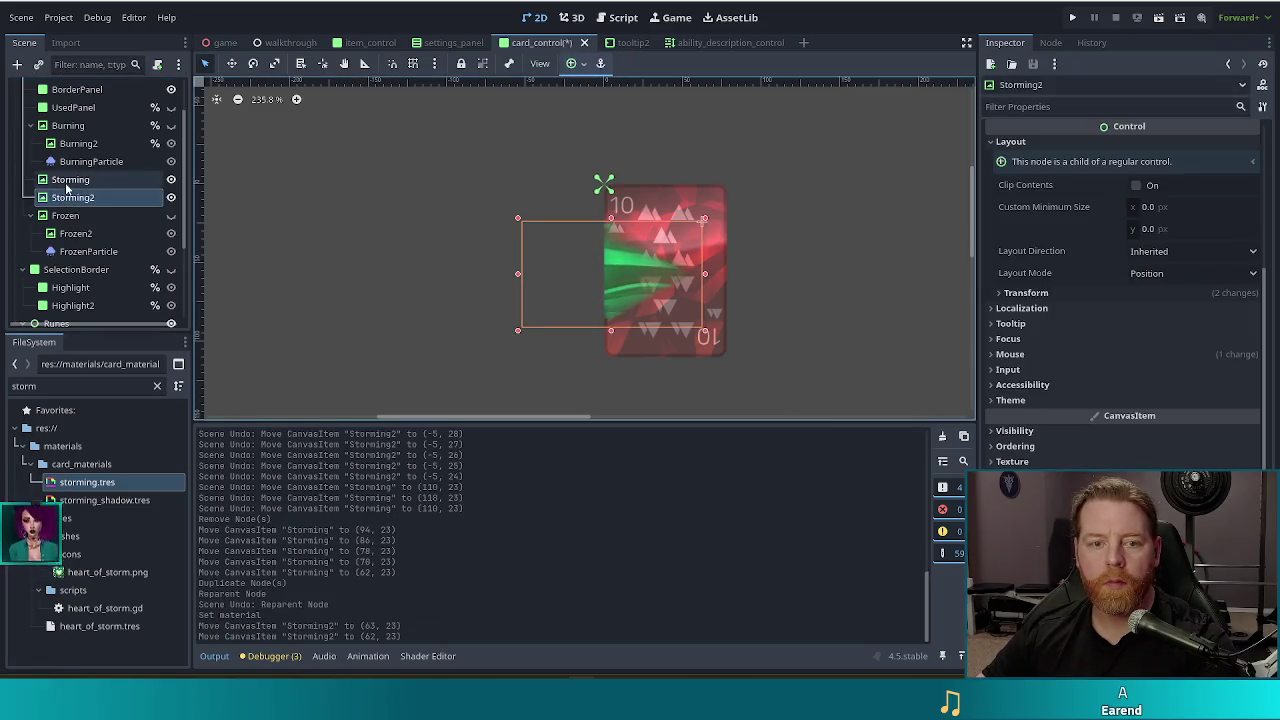
{"action": "left_click", "coordinate": [64, 182]}
{"action": "key", "text": "Right"}
{"action": "key", "text": "Right"}
{"action": "key", "text": "Right"}
{"action": "scroll", "coordinate": [608, 310], "scroll_direction": "up", "scroll_amount": 6}
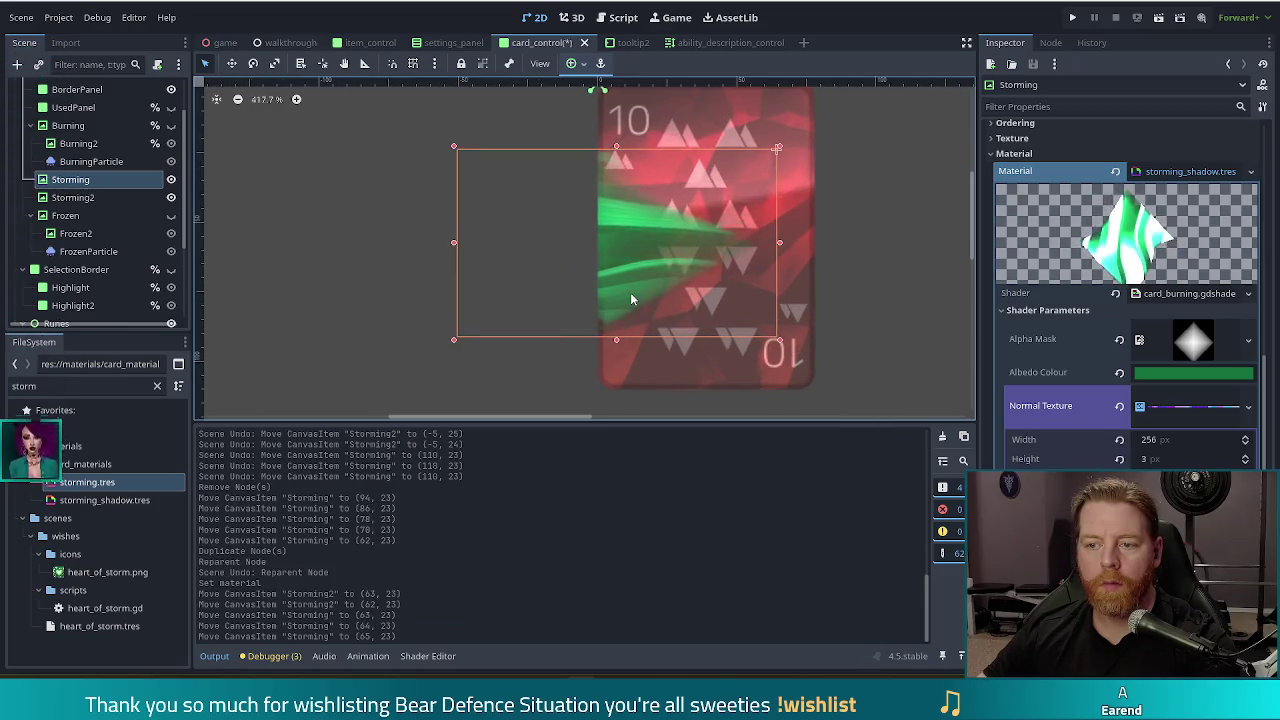
{"action": "key", "text": "Left"}
{"action": "left_click", "coordinate": [331, 297]}
{"action": "key", "text": "ctrl+s"}
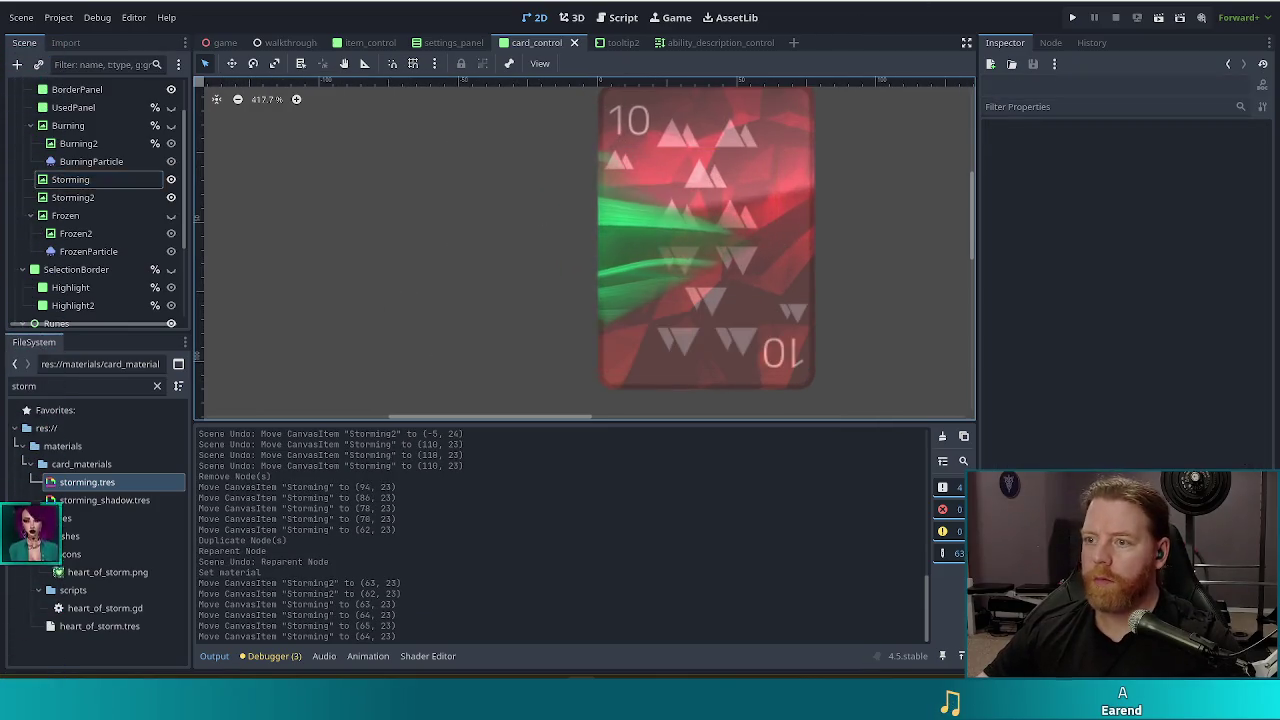
{"action": "key", "text": "F5"}
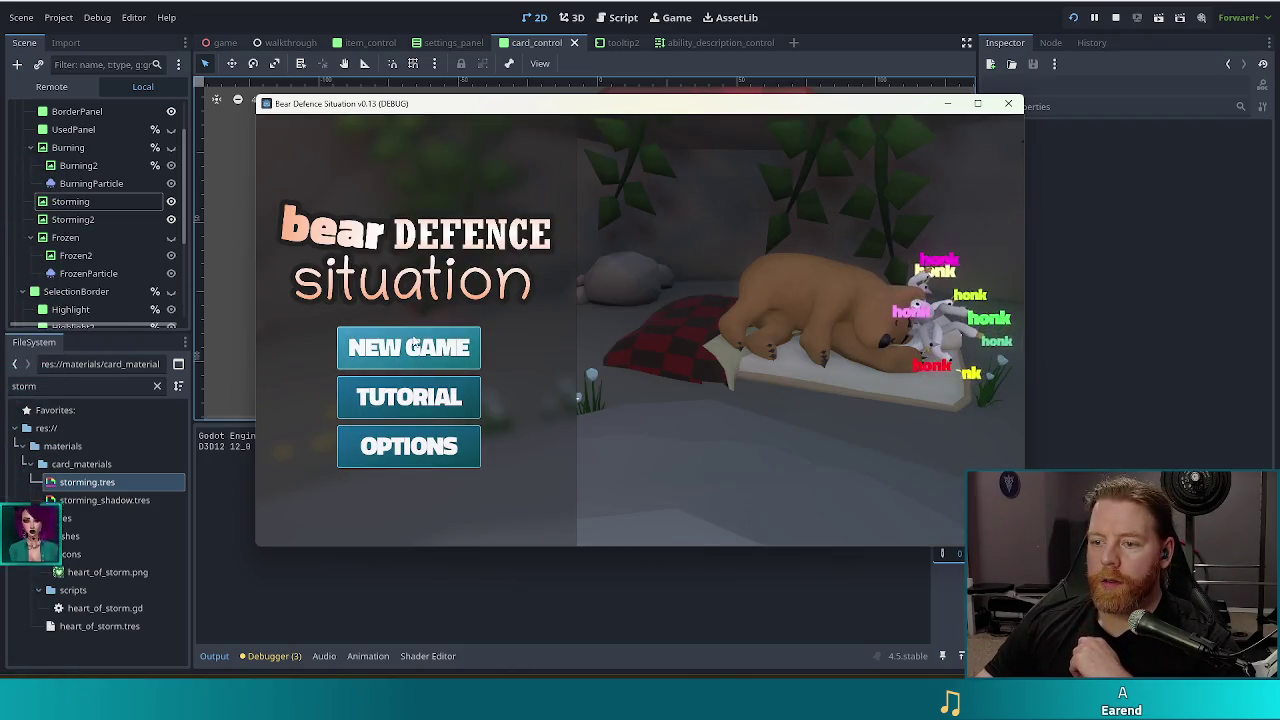
Start a New Game, inspect the storm effect on the hand of cards, then stop the game
{"action": "left_click", "coordinate": [409, 348]}
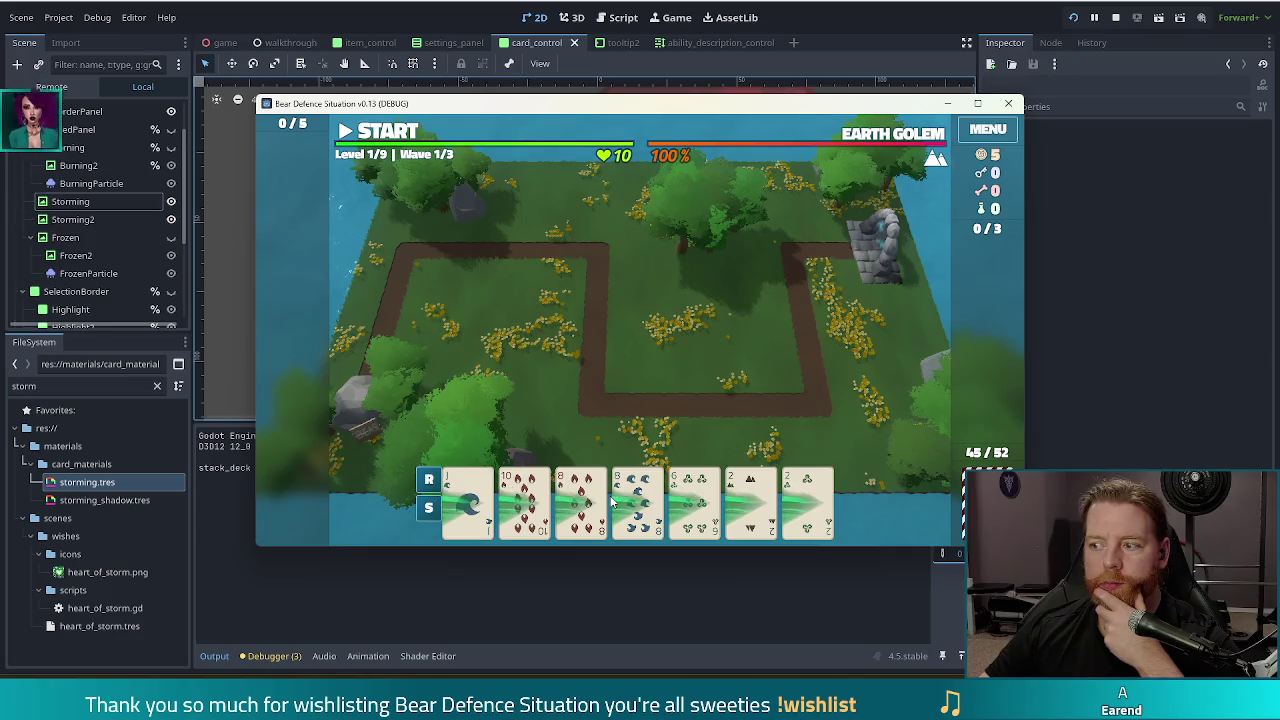
{"action": "mouse_move", "coordinate": [607, 503]}
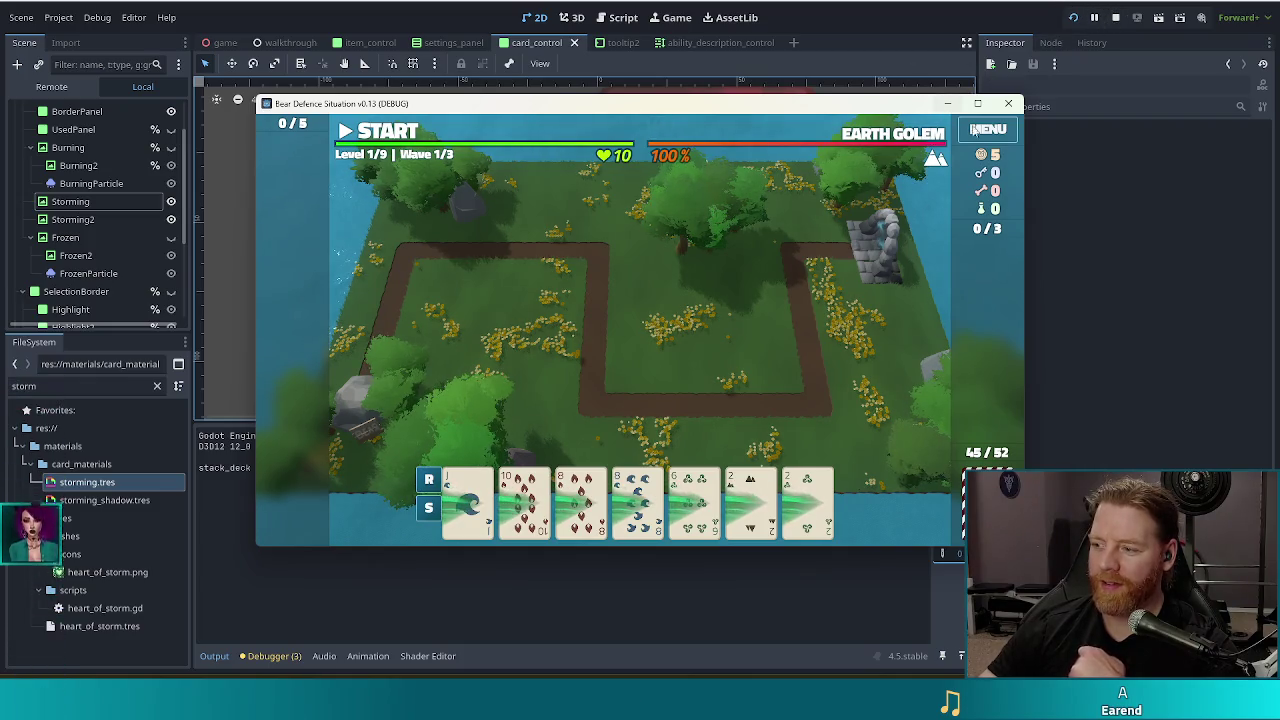
{"action": "left_click", "coordinate": [1116, 18]}
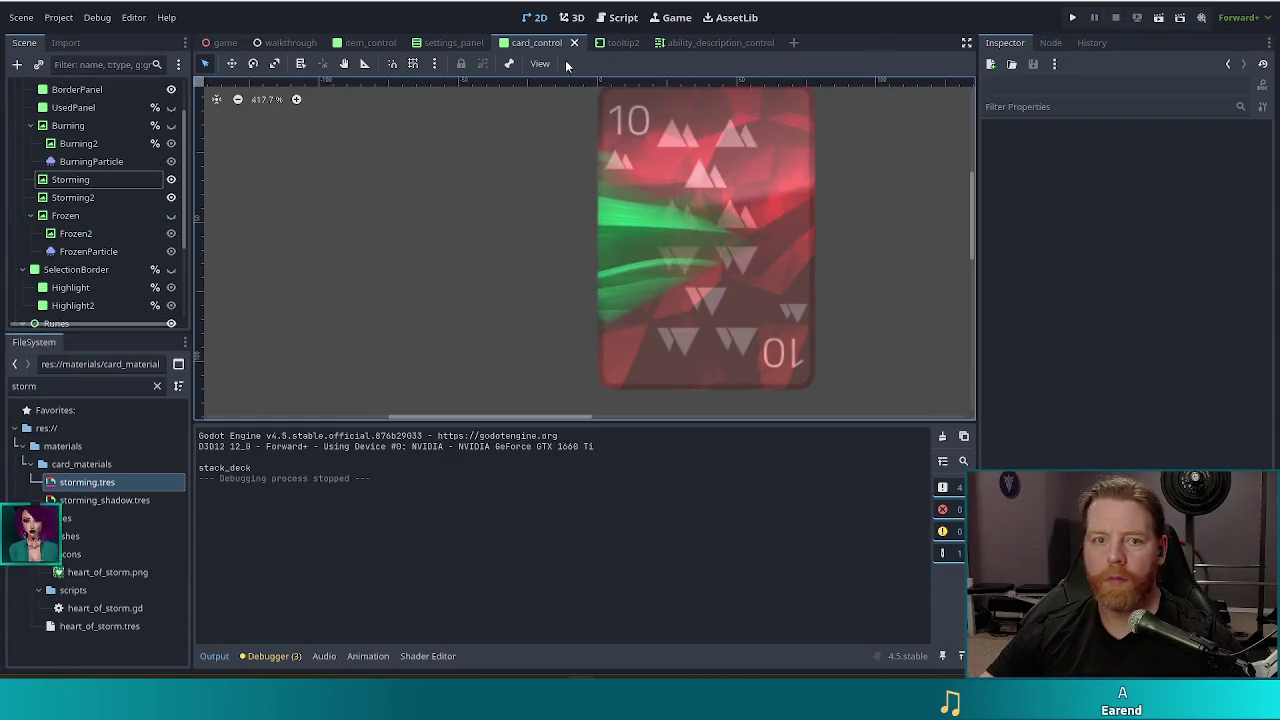
Undo the storm layer moves and albedo colour change, keeping Storming2, and save card_control
{"action": "key", "text": "ctrl+z"}
{"action": "key", "text": "ctrl+z"}
{"action": "key", "text": "ctrl+z"}
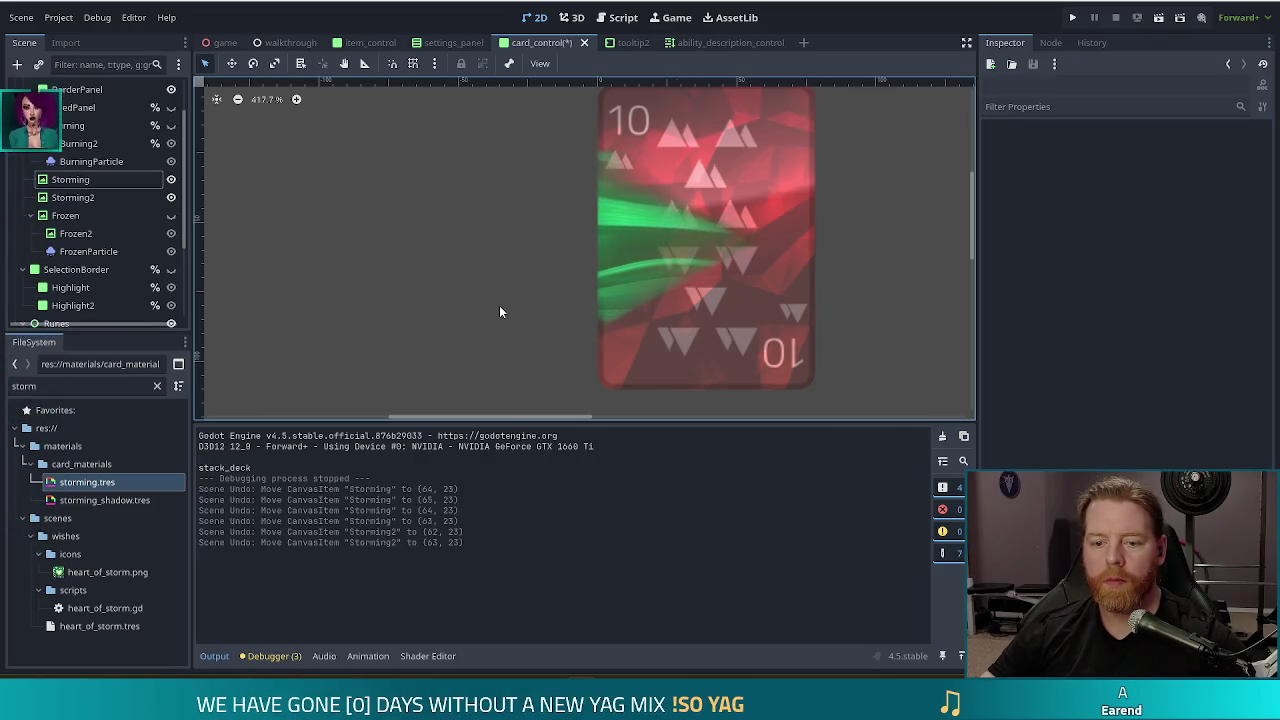
{"action": "key", "text": "ctrl+z"}
{"action": "key", "text": "ctrl+z"}
{"action": "key", "text": "ctrl+z"}
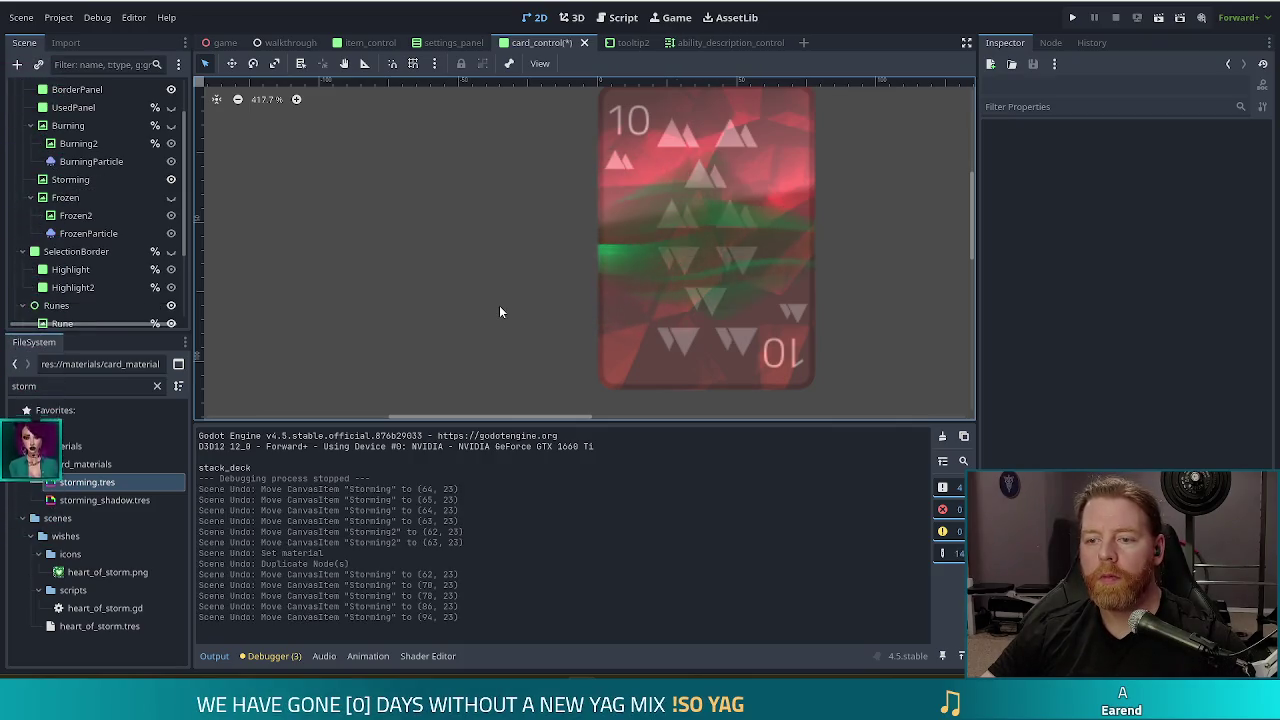
{"action": "key", "text": "ctrl+z"}
{"action": "key", "text": "ctrl+z"}
{"action": "key", "text": "ctrl+z"}
{"action": "key", "text": "ctrl+z"}
{"action": "key", "text": "ctrl+z"}
{"action": "key", "text": "ctrl+z"}
{"action": "key", "text": "ctrl+z"}
{"action": "key", "text": "ctrl+z"}
{"action": "key", "text": "ctrl+z"}
{"action": "key", "text": "ctrl+z"}
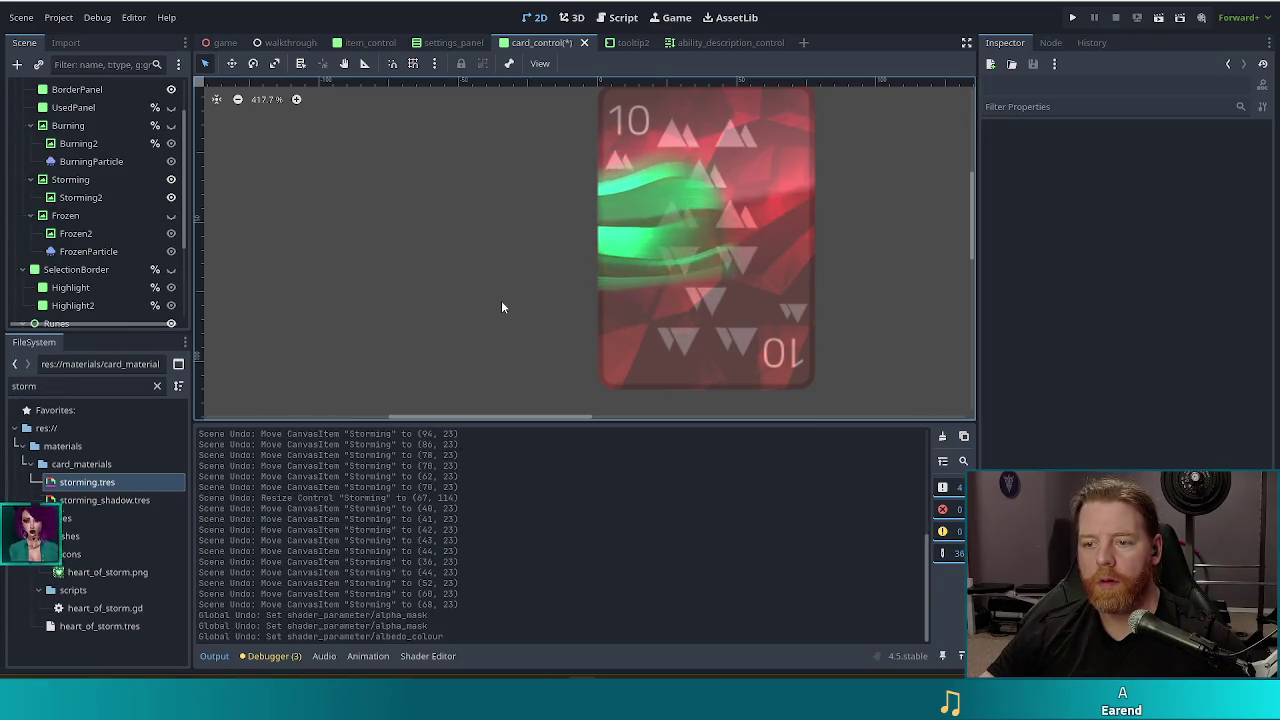
{"action": "key", "text": "ctrl+z"}
{"action": "key", "text": "ctrl+s"}
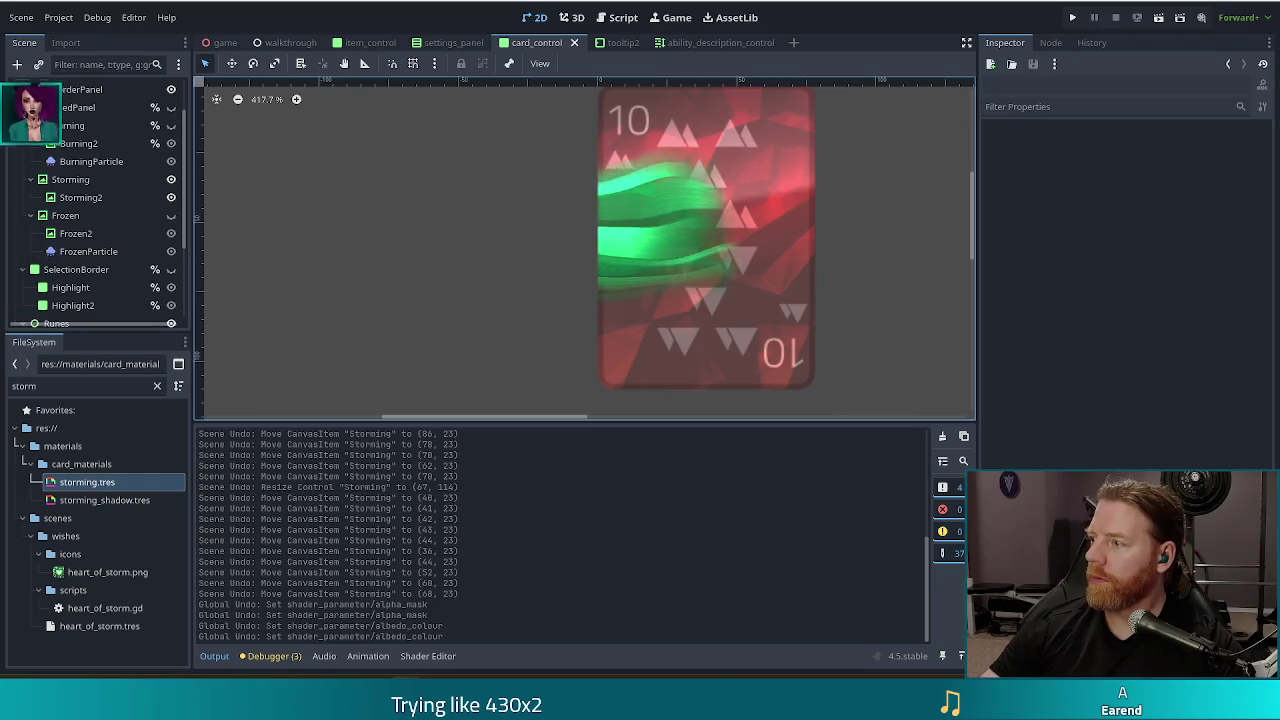
Maximise the browser on the Librarian: Tidy Up the Arcane Library! Steam page and browse it
{"action": "key", "text": "alt+Tab"}
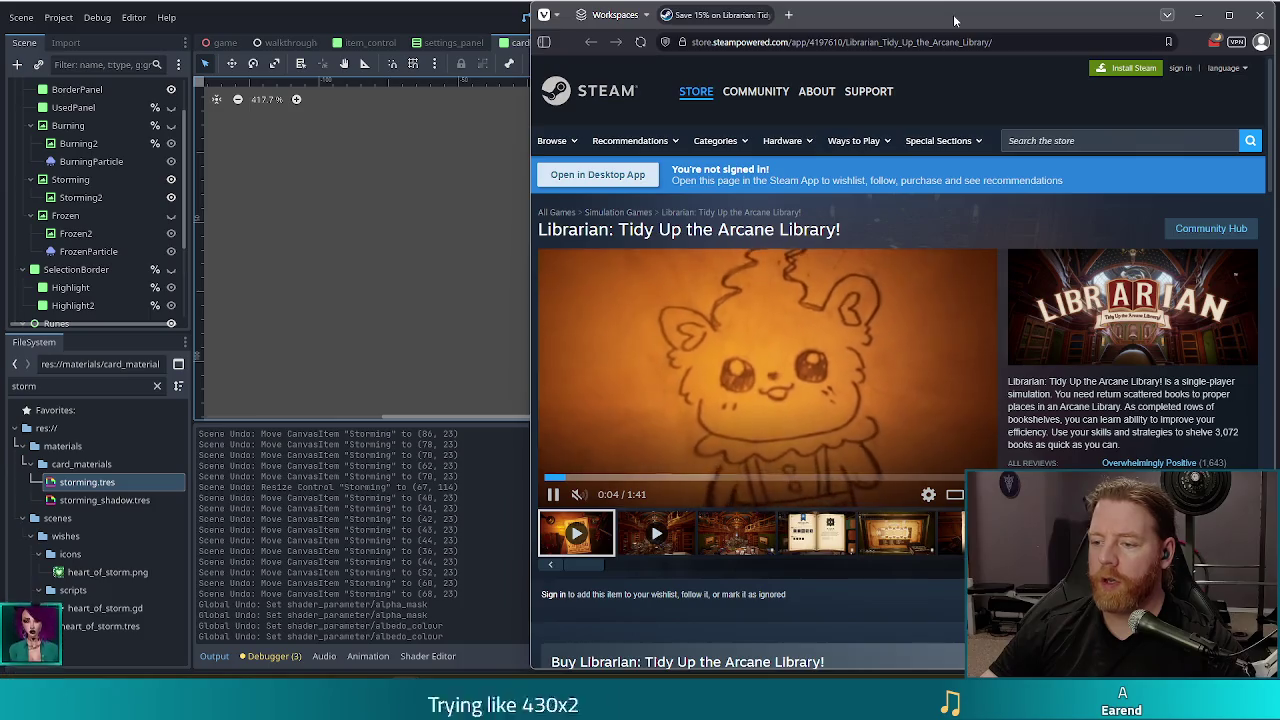
{"action": "double_click", "coordinate": [953, 14]}
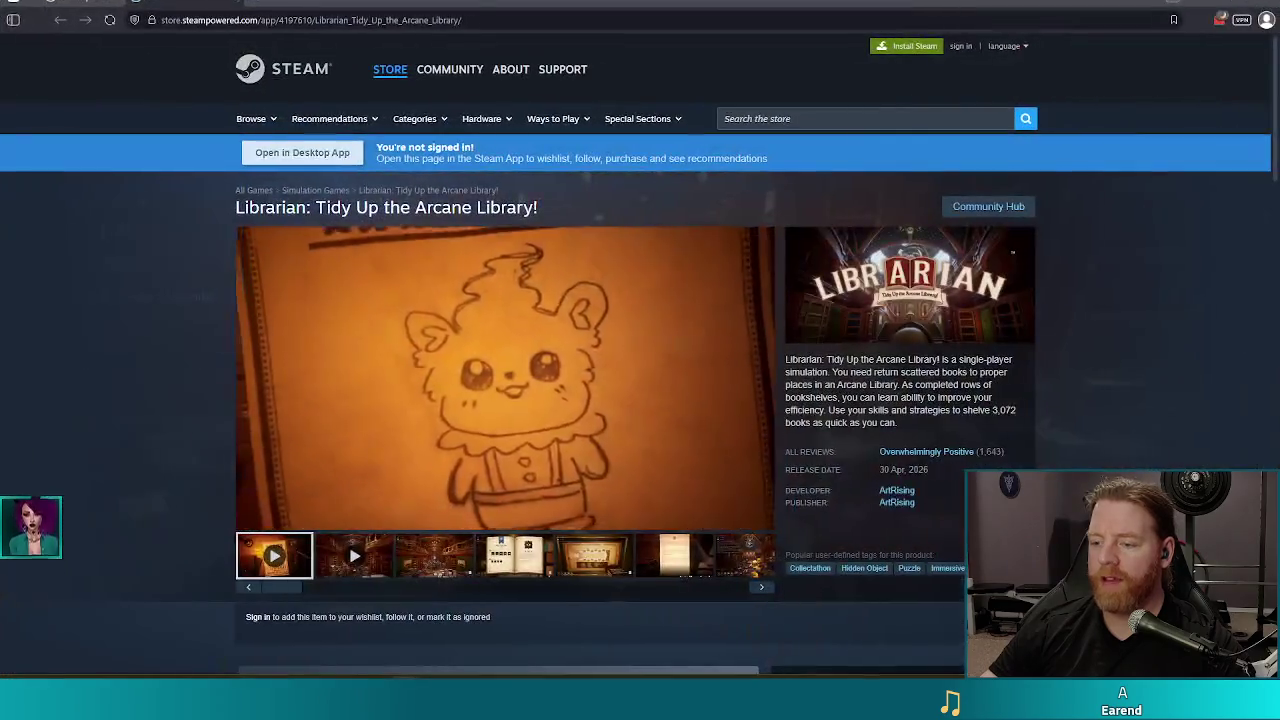
{"action": "mouse_move", "coordinate": [950, 452]}
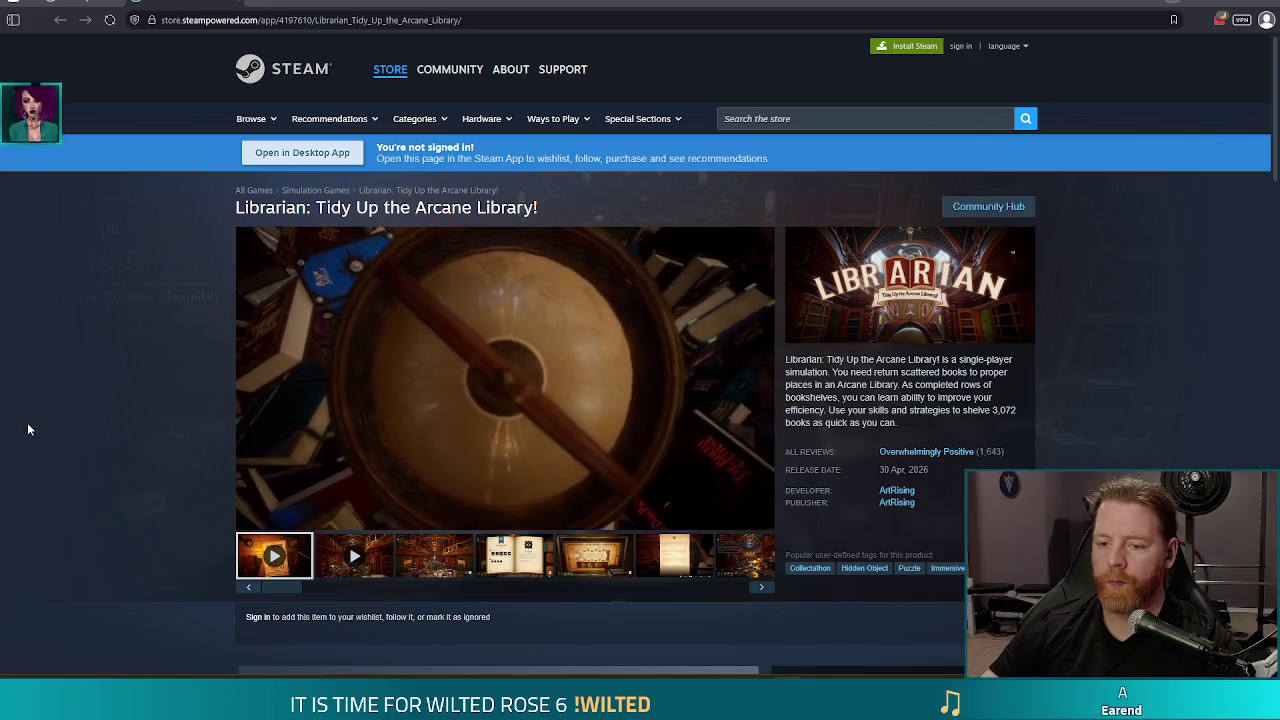
{"action": "scroll", "coordinate": [71, 409], "scroll_direction": "down", "scroll_amount": 4}
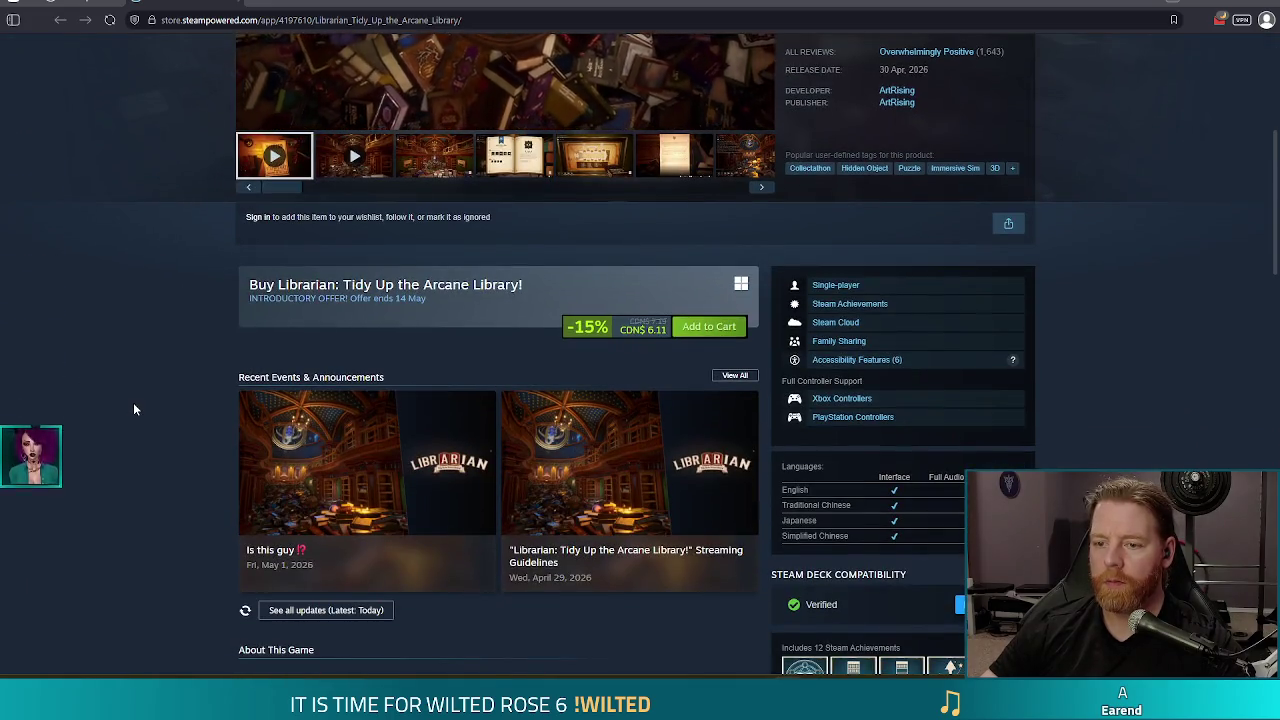
{"action": "scroll", "coordinate": [121, 410], "scroll_direction": "up", "scroll_amount": 4}
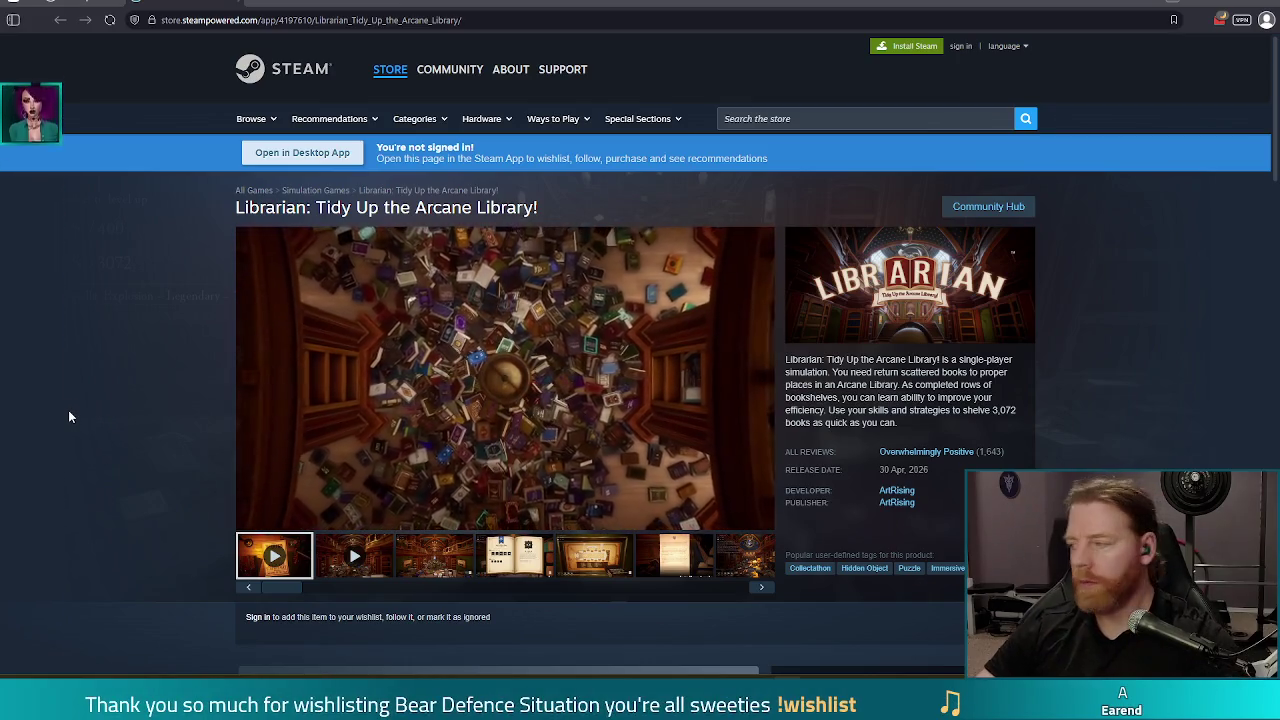
{"action": "scroll", "coordinate": [310, 539], "scroll_direction": "down", "scroll_amount": 2}
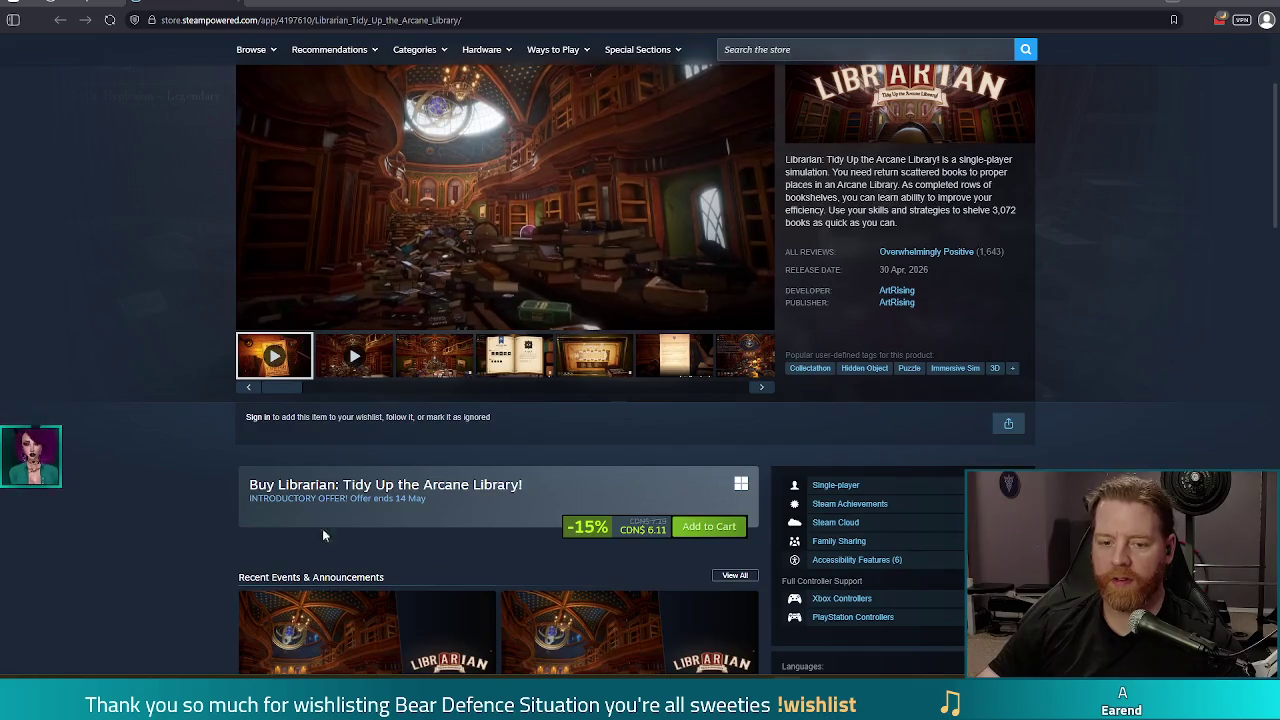
{"action": "scroll", "coordinate": [424, 528], "scroll_direction": "down", "scroll_amount": 5}
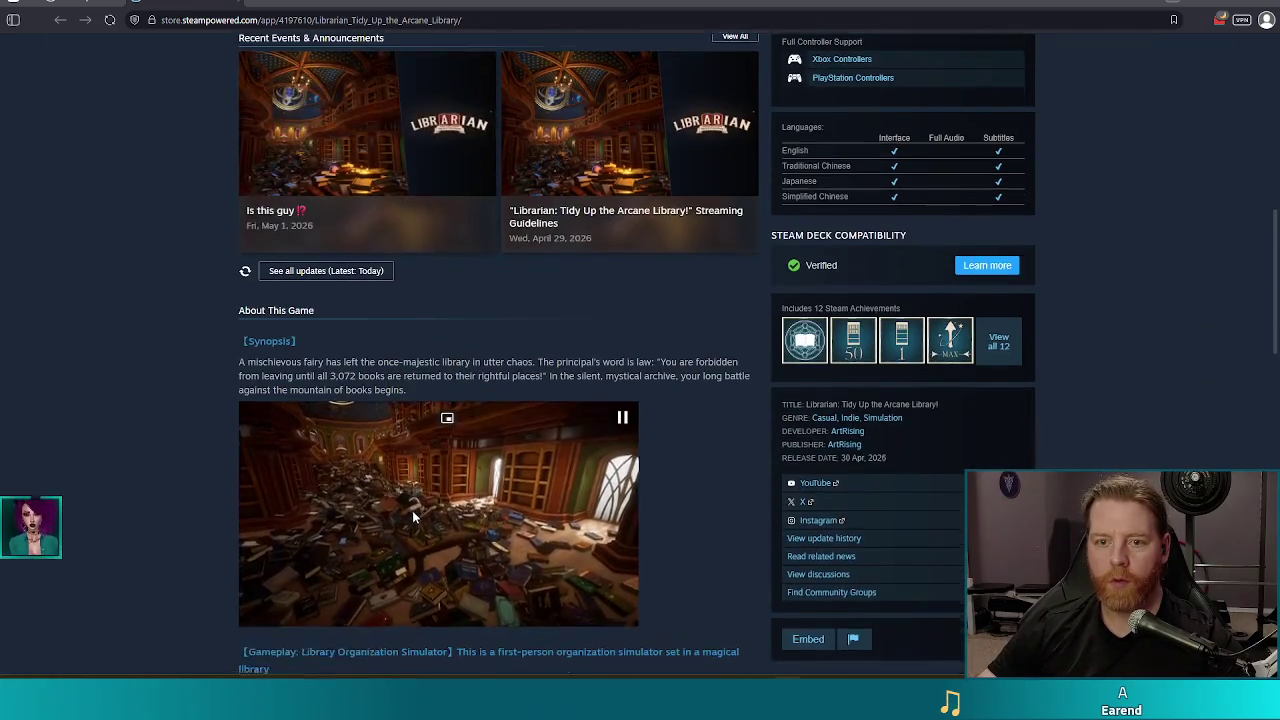
{"action": "scroll", "coordinate": [413, 517], "scroll_direction": "up", "scroll_amount": 5}
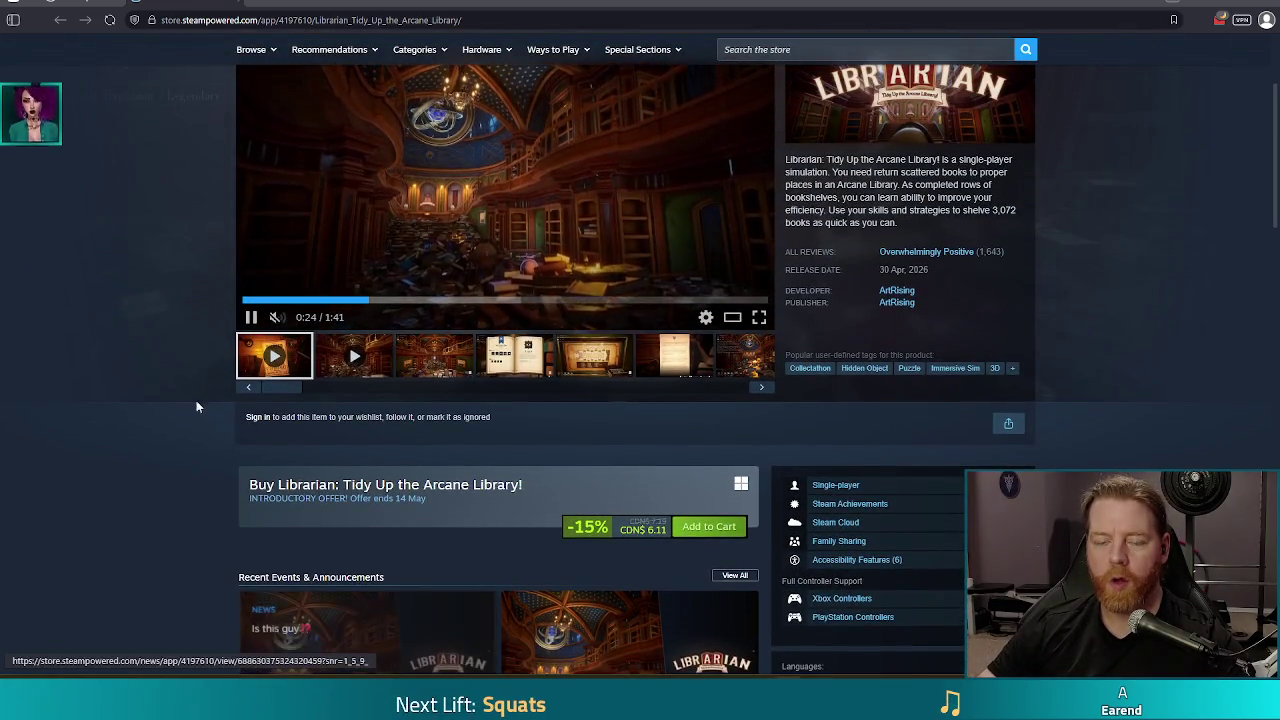
{"action": "scroll", "coordinate": [200, 395], "scroll_direction": "down", "scroll_amount": 1}
{"action": "scroll", "coordinate": [179, 373], "scroll_direction": "up", "scroll_amount": 3}
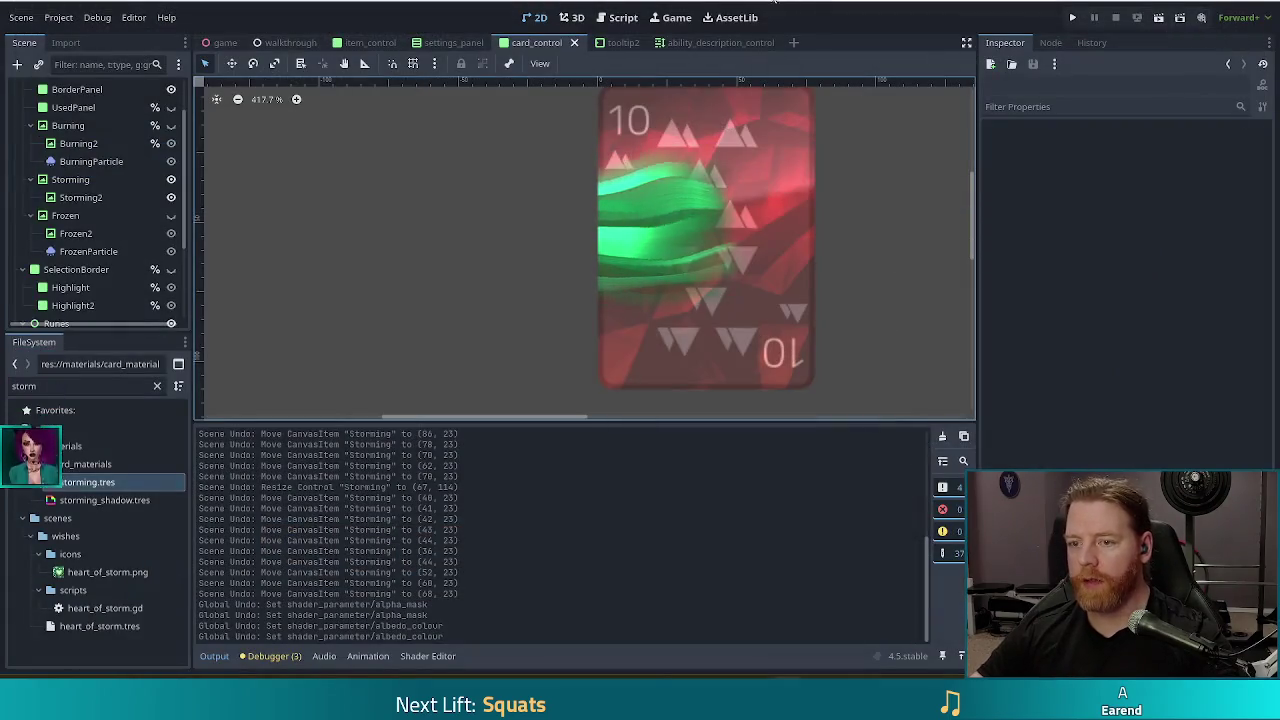
Zoom out and pan so the whole storm card sits near the canvas centre
{"action": "scroll", "coordinate": [885, 238], "scroll_direction": "down", "scroll_amount": 2}
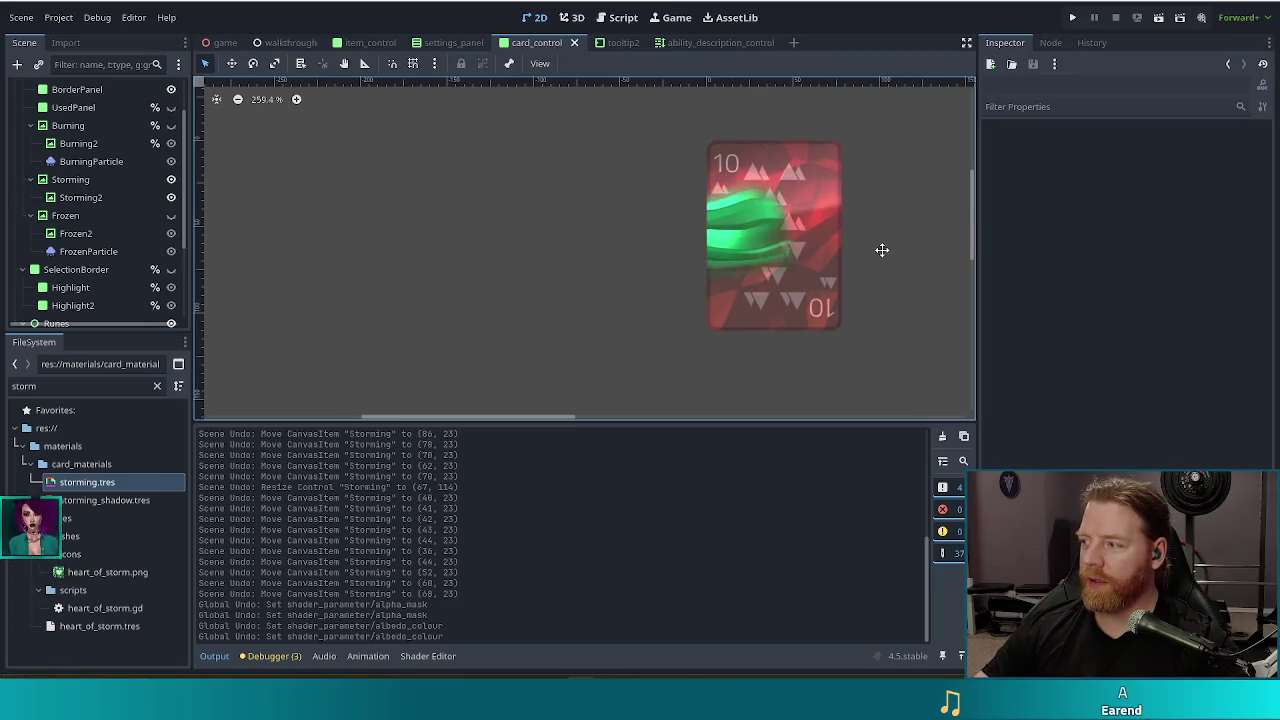
{"action": "left_click_drag", "start_coordinate": [880, 249], "coordinate": [725, 261]}
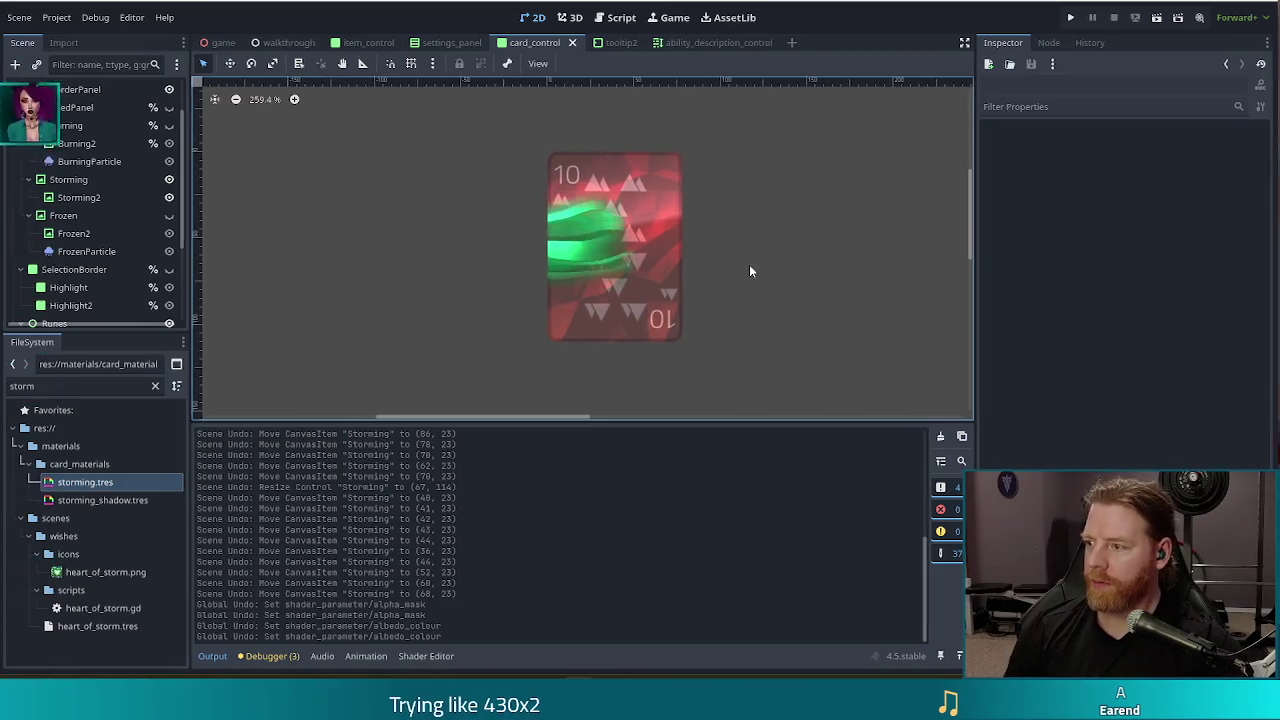
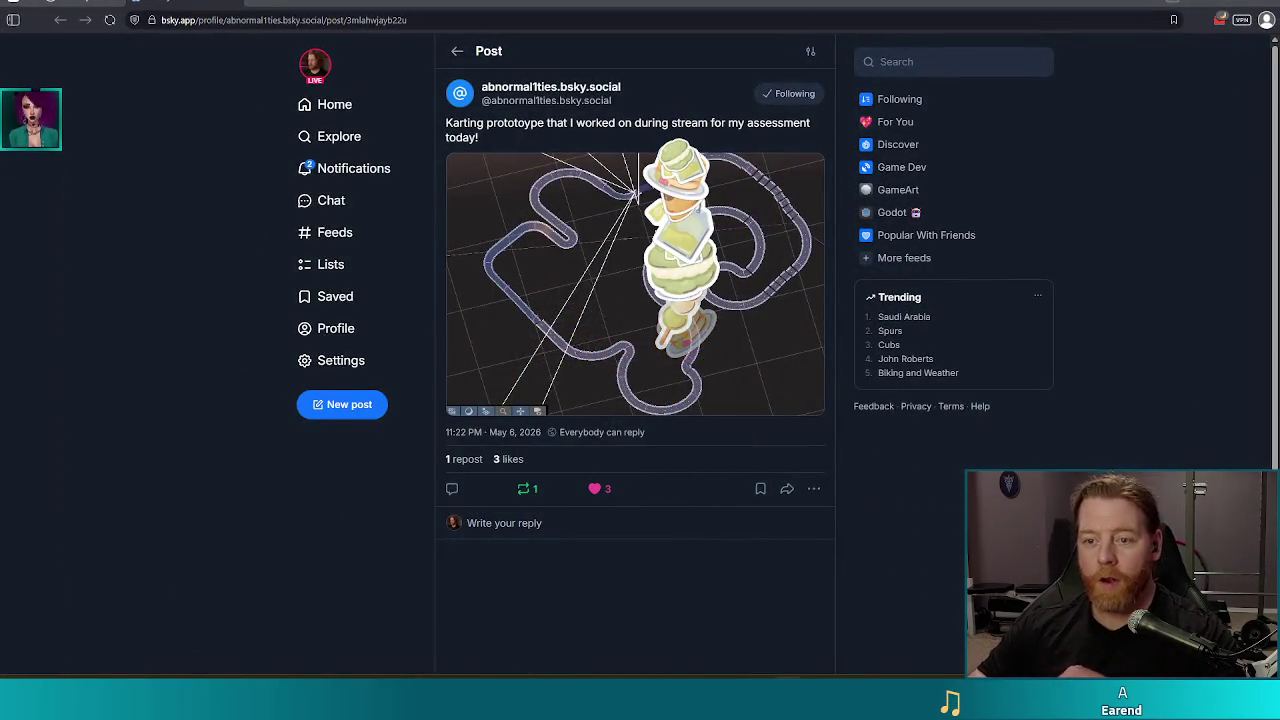
View the karting track image from the Bluesky post full-size, then go back to Godot
{"action": "left_click", "coordinate": [634, 220]}
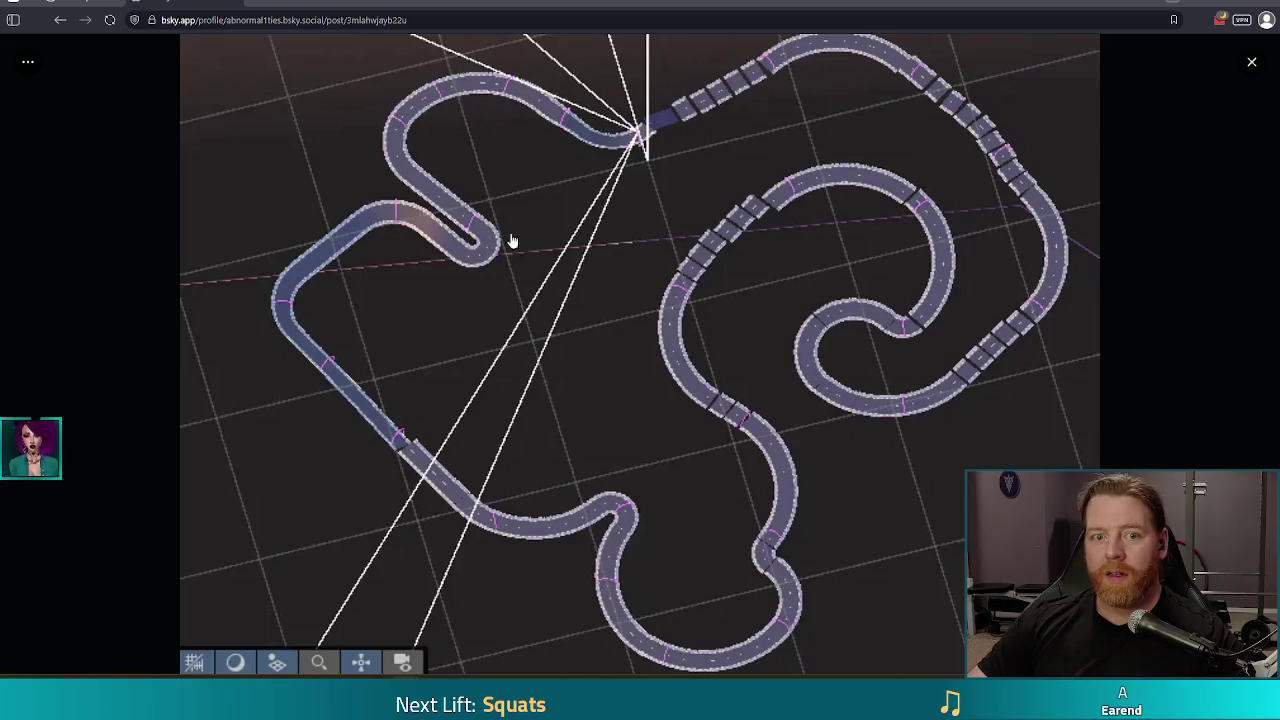
{"action": "left_click", "coordinate": [1268, 8]}
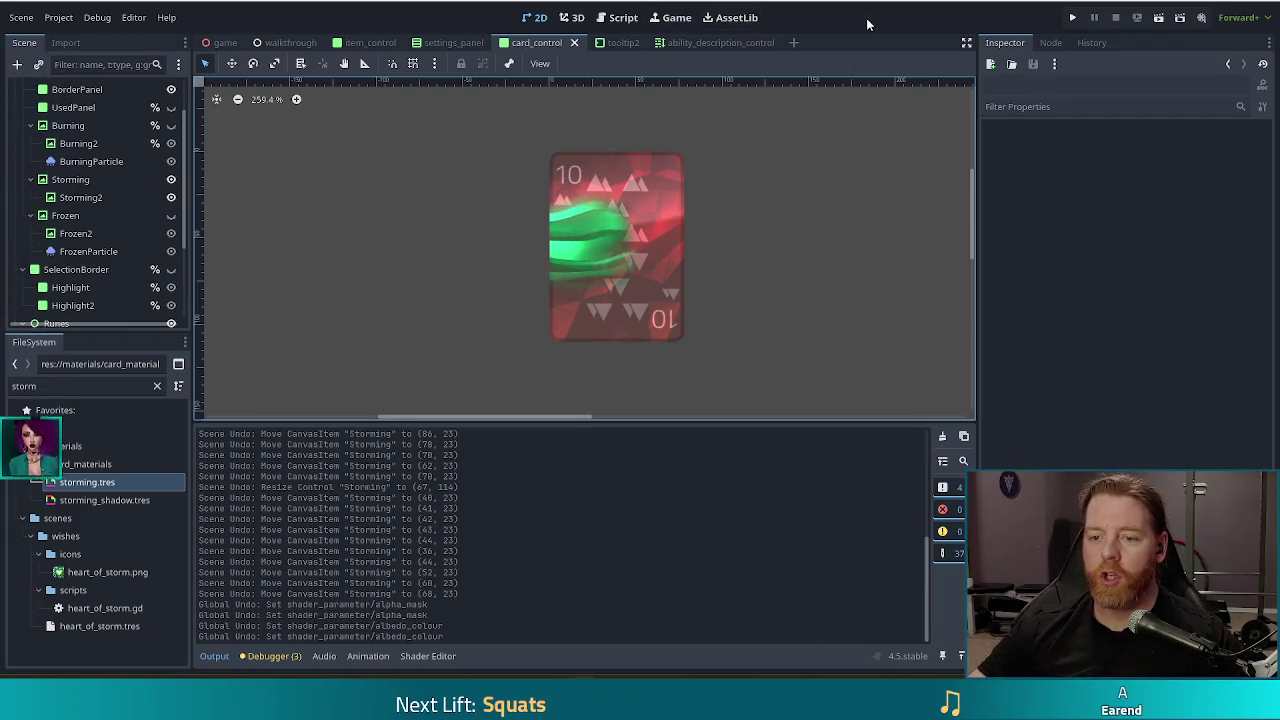
Copy BurningParticle under Storming and drag the copy onto the card's left edge
{"action": "scroll", "coordinate": [836, 293], "scroll_direction": "down", "scroll_amount": 2}
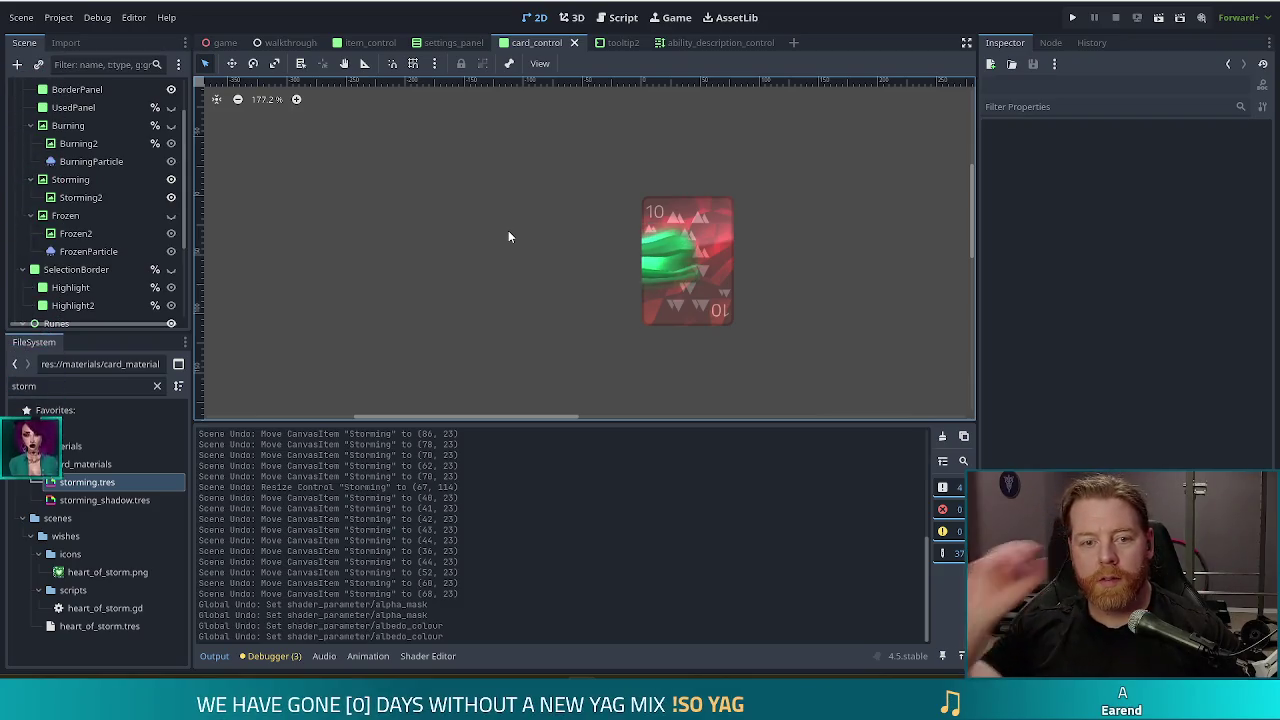
{"action": "left_click", "coordinate": [75, 165]}
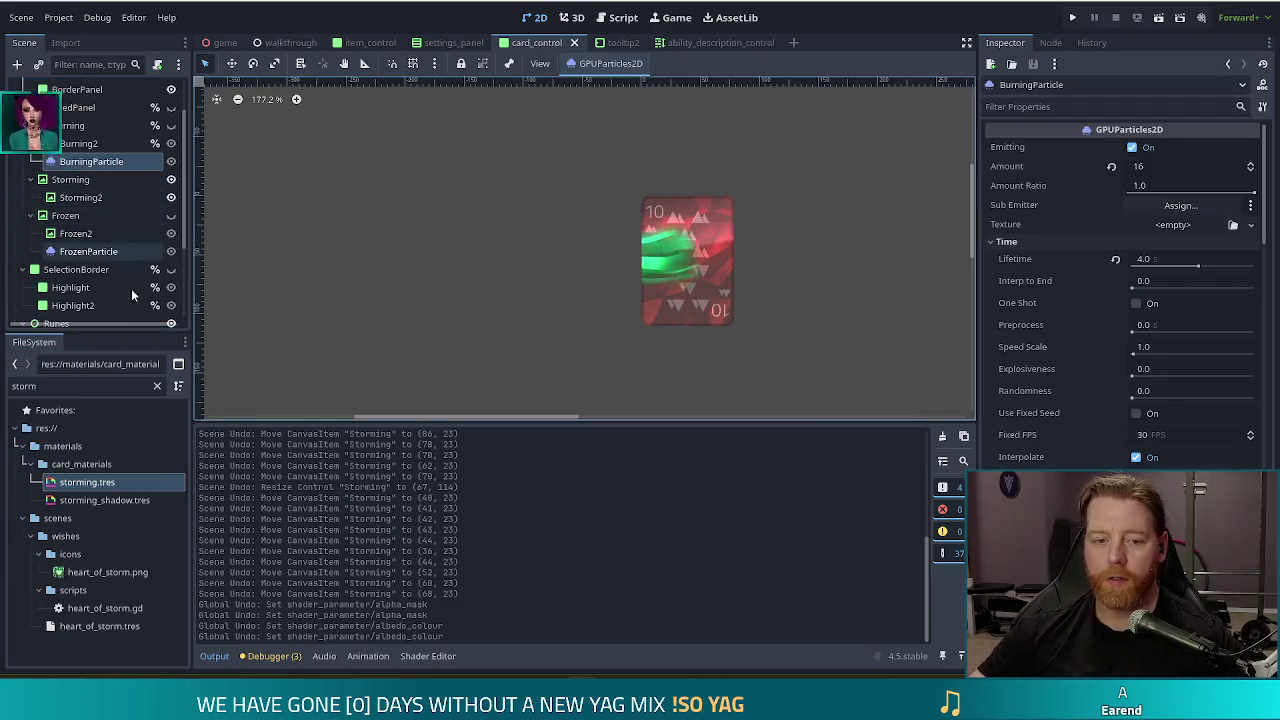
{"action": "key", "text": "ctrl+c"}
{"action": "left_click", "coordinate": [120, 179]}
{"action": "key", "text": "ctrl+v"}
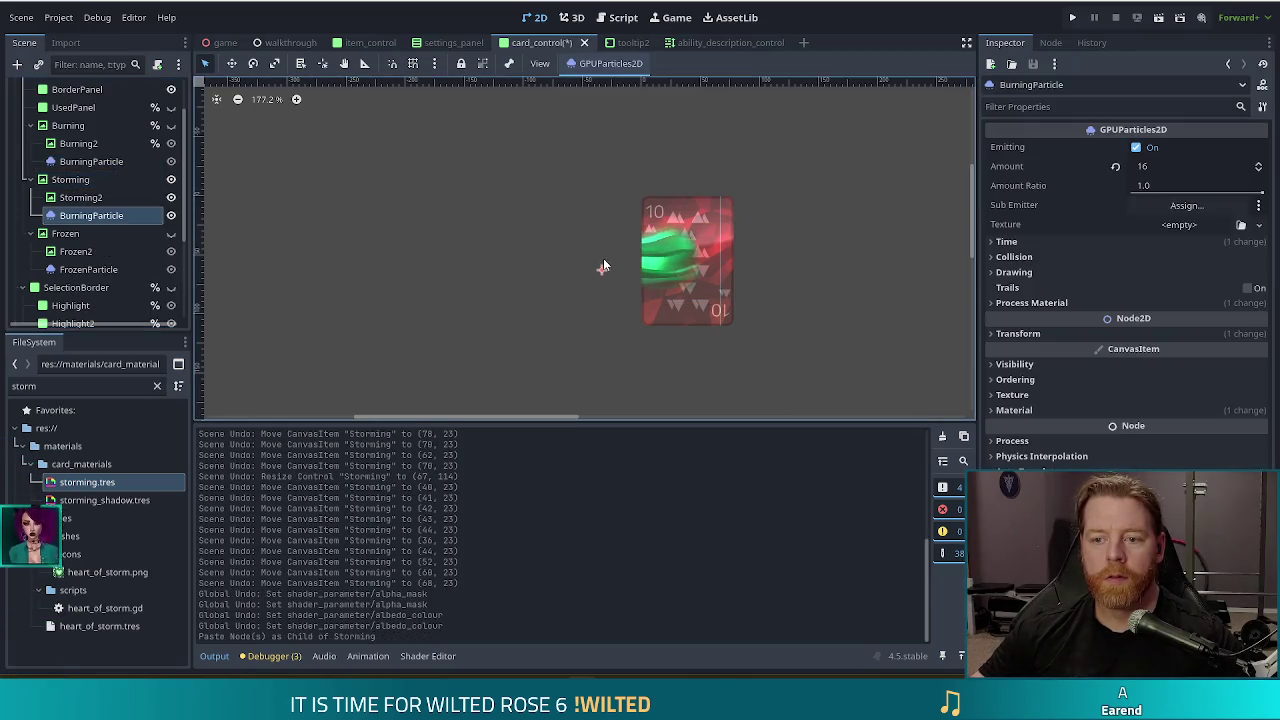
{"action": "mouse_move", "coordinate": [603, 267]}
{"action": "left_mouse_down"}
{"action": "mouse_move", "coordinate": [663, 268]}
{"action": "mouse_move", "coordinate": [645, 255]}
{"action": "left_mouse_up"}
Rename the pasted emitter under Storming to StormingParticle
{"action": "scroll", "coordinate": [630, 252], "scroll_direction": "up", "scroll_amount": 5}
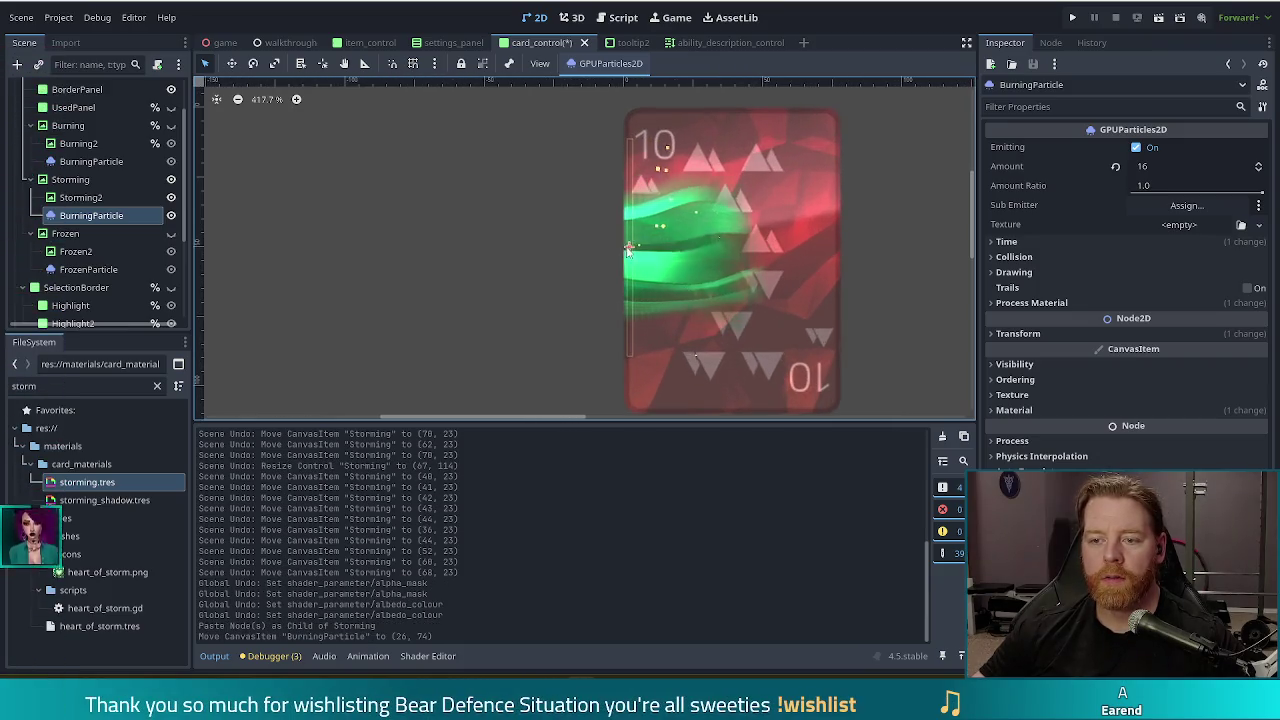
{"action": "left_click", "coordinate": [626, 258]}
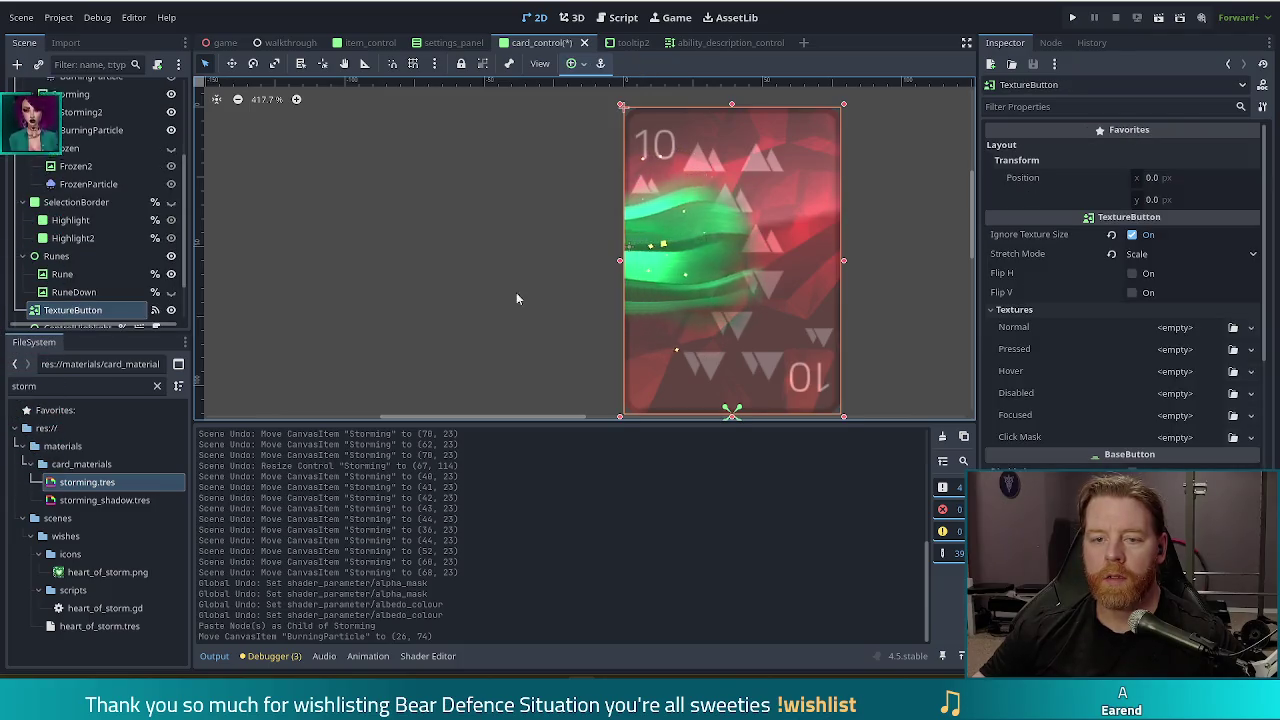
{"action": "left_click", "coordinate": [105, 183]}
{"action": "left_click", "coordinate": [90, 131]}
{"action": "left_click", "coordinate": [90, 134]}
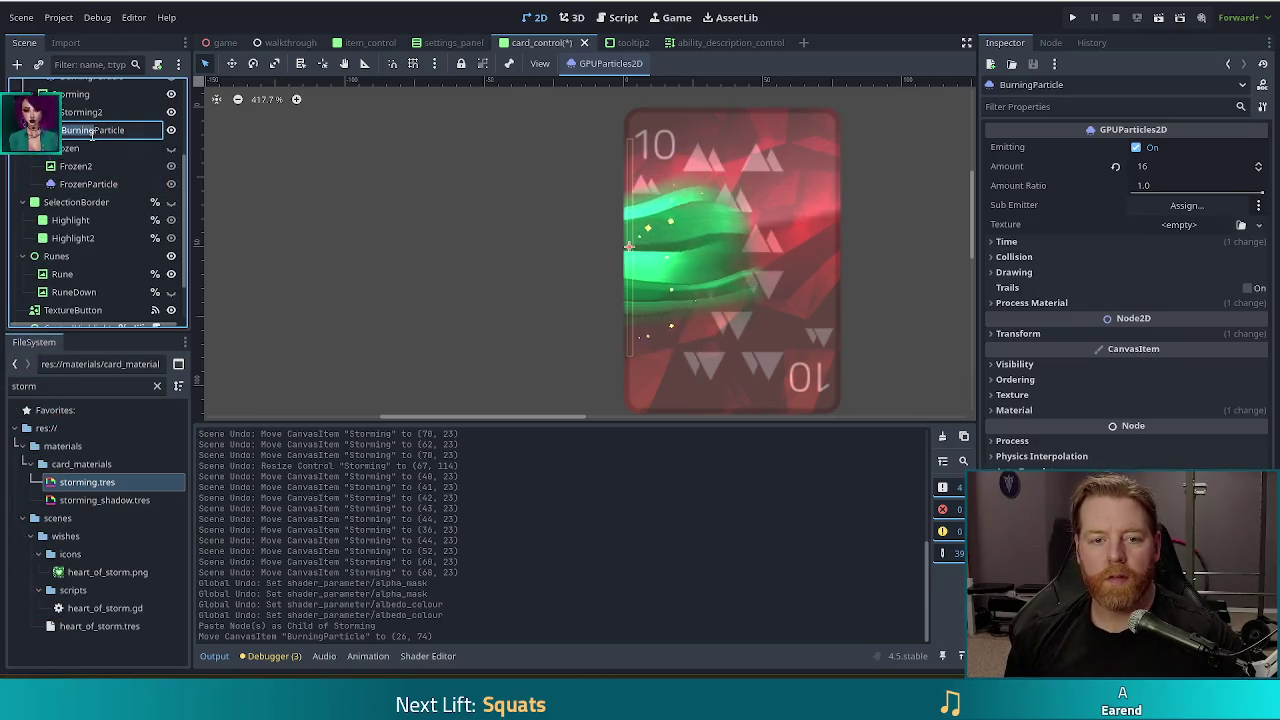
{"action": "type", "text": "Storming"}
{"action": "key", "text": "Return"}
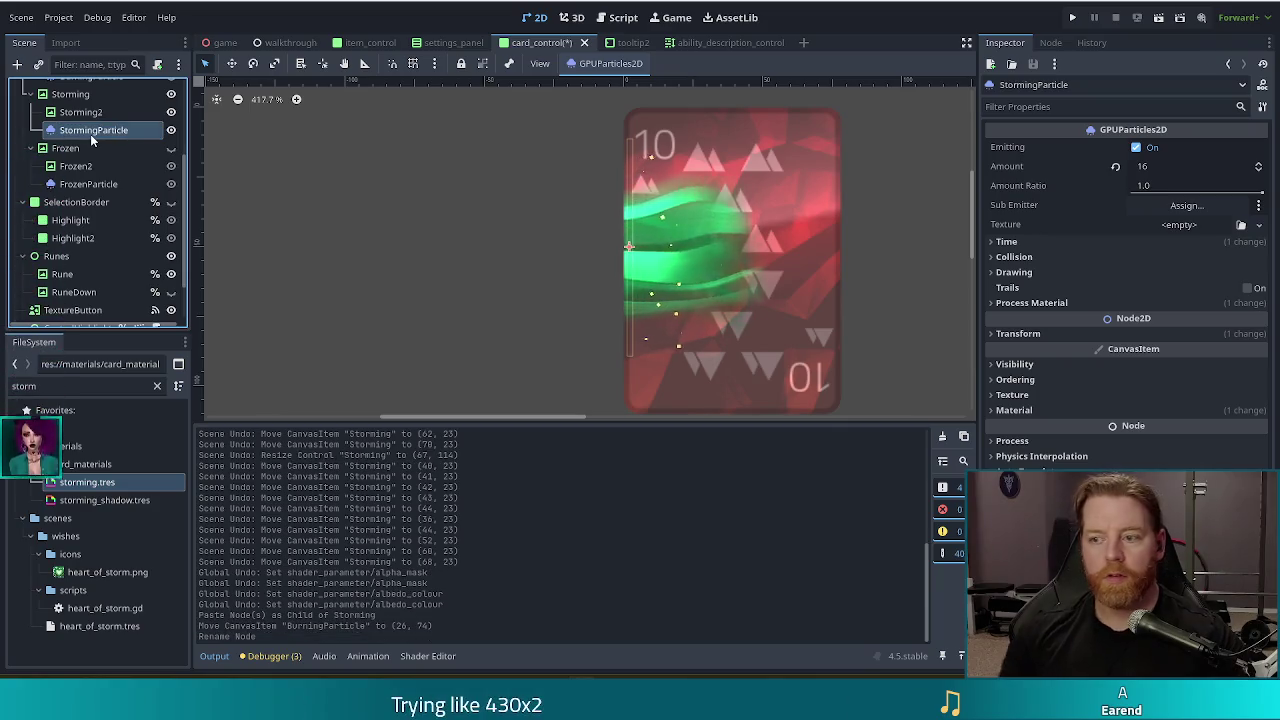
{"action": "left_click", "coordinate": [1031, 302]}
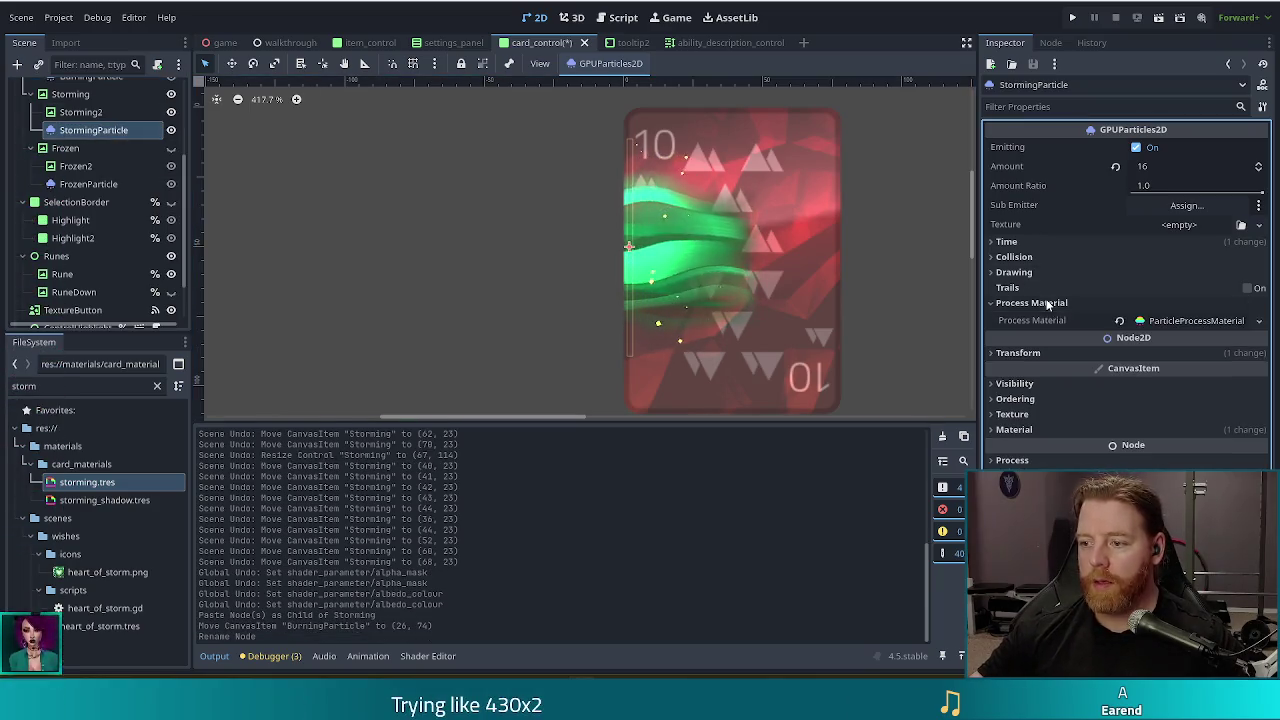
Make StormingParticle's process material and its sub-resources unique
{"action": "right_click", "coordinate": [1186, 322]}
{"action": "left_click", "coordinate": [1210, 444]}
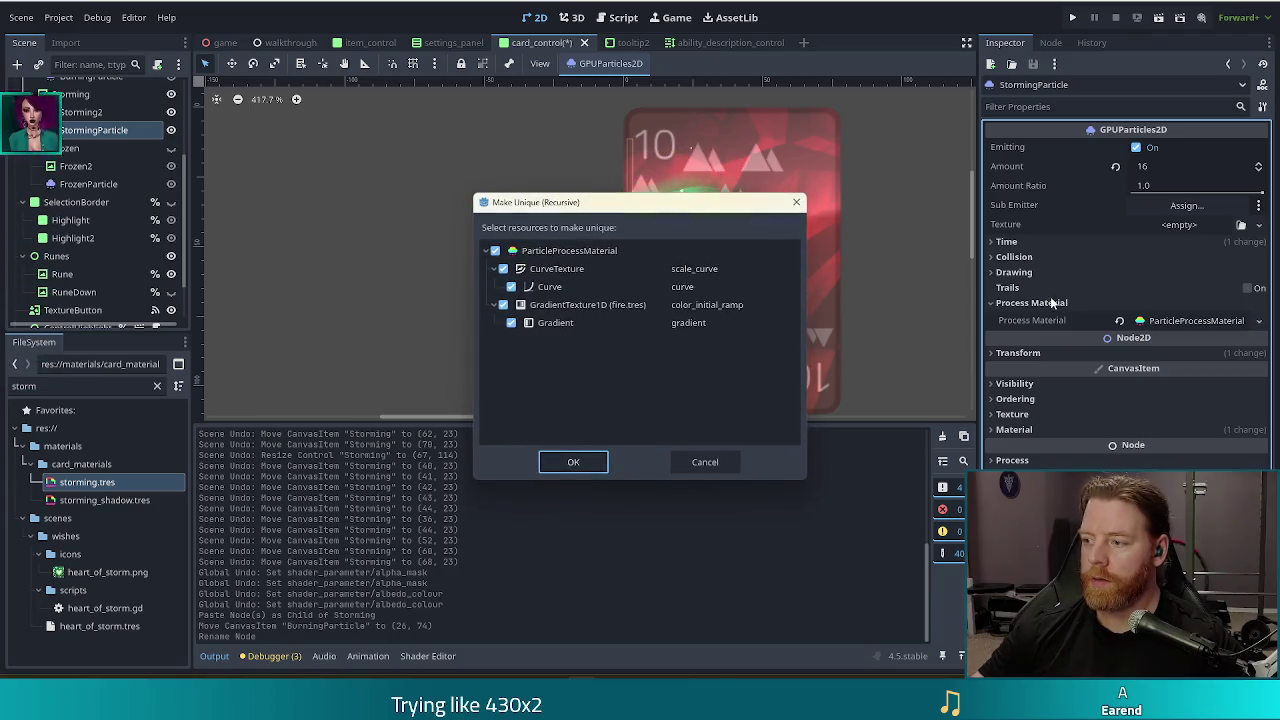
{"action": "left_click", "coordinate": [573, 466]}
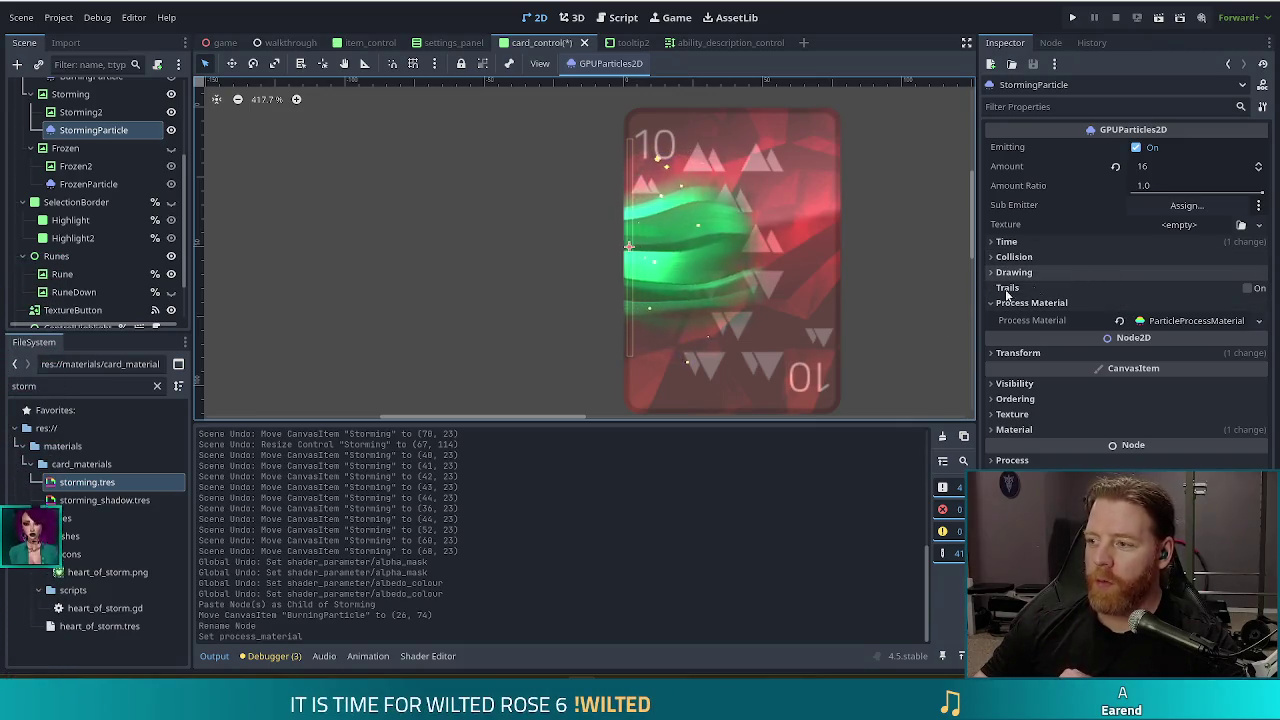
Change the Spawn > Position emission box X extent from 39 to 20
{"action": "left_click", "coordinate": [1193, 321]}
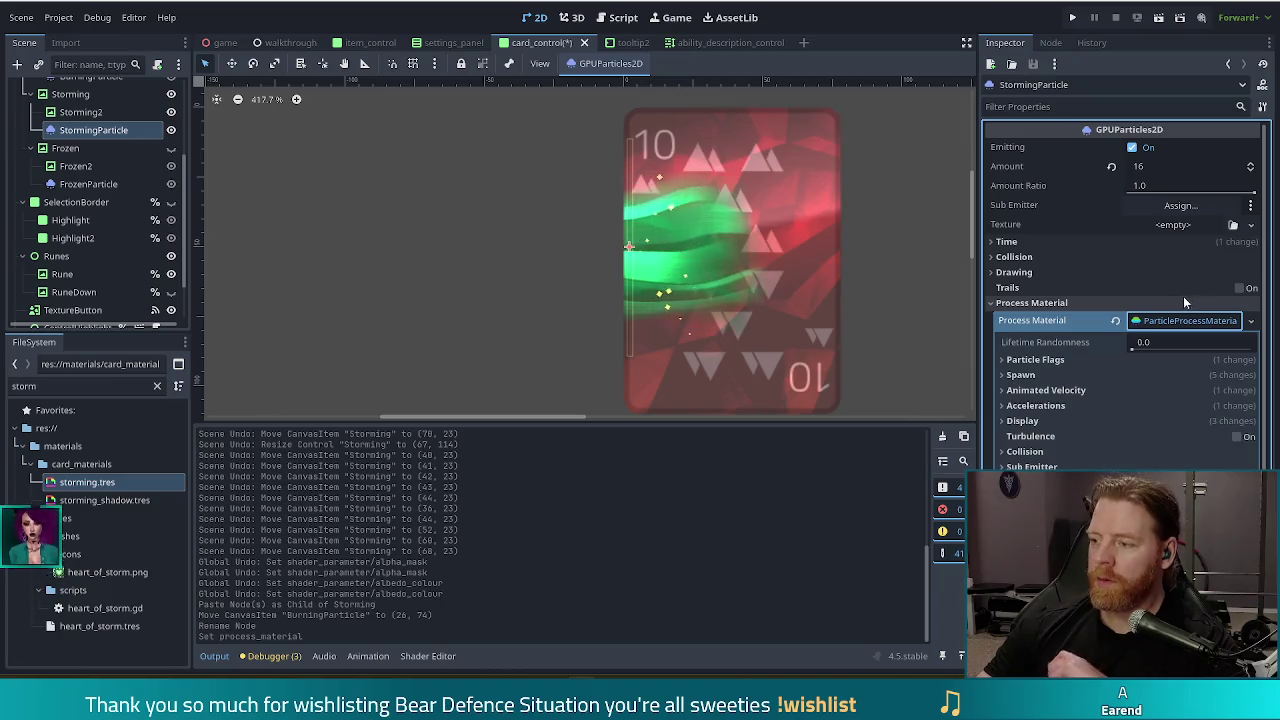
{"action": "scroll", "coordinate": [1050, 258], "scroll_direction": "down", "scroll_amount": 1}
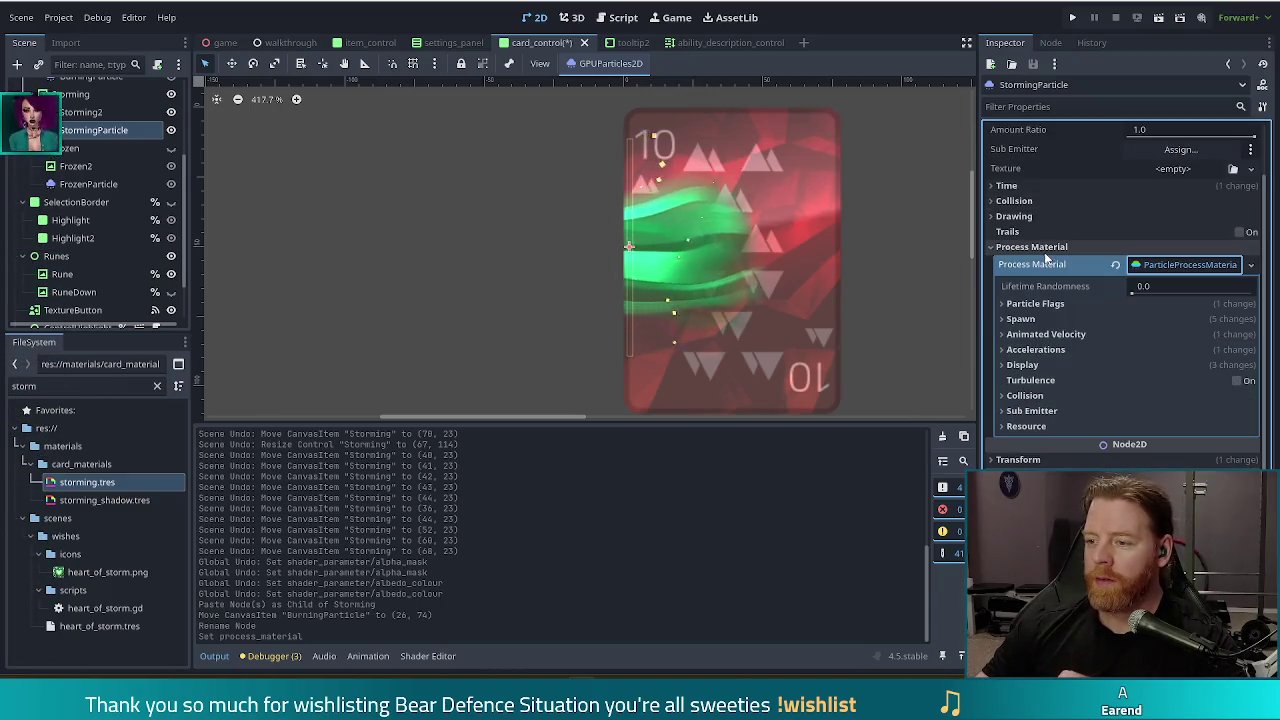
{"action": "scroll", "coordinate": [1047, 250], "scroll_direction": "up", "scroll_amount": 1}
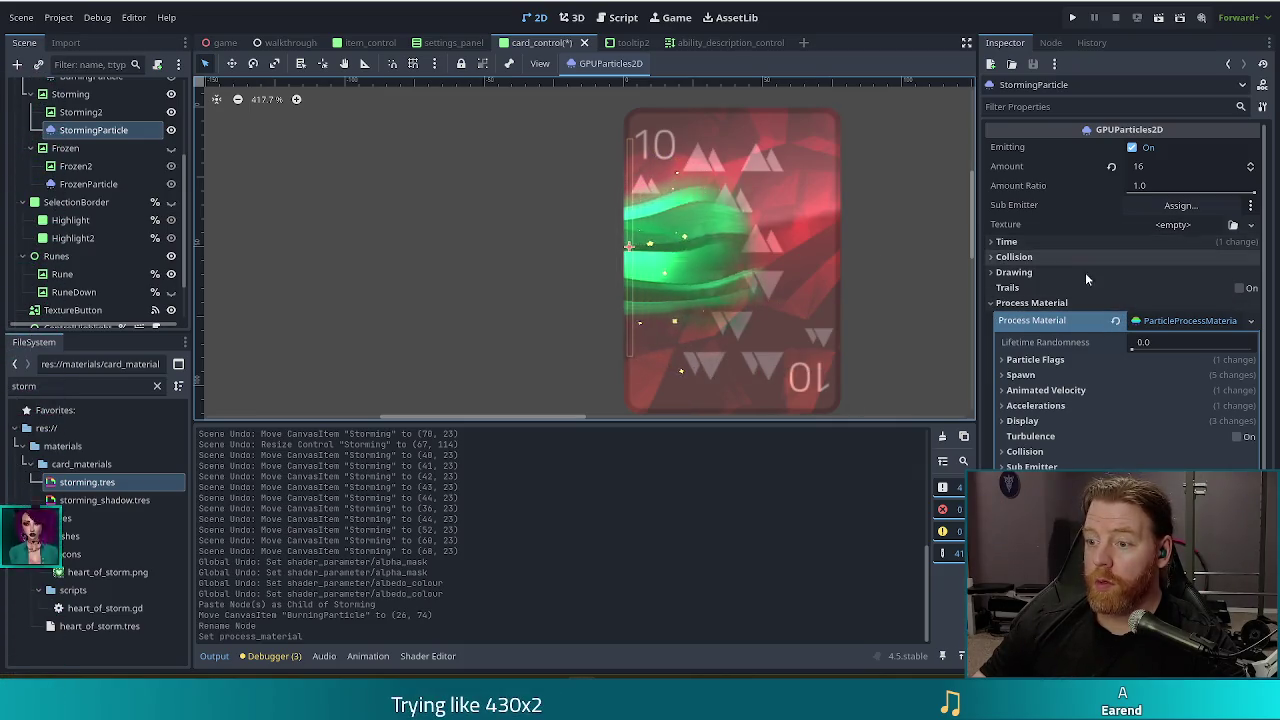
{"action": "left_click", "coordinate": [1047, 357]}
{"action": "left_click", "coordinate": [1047, 357]}
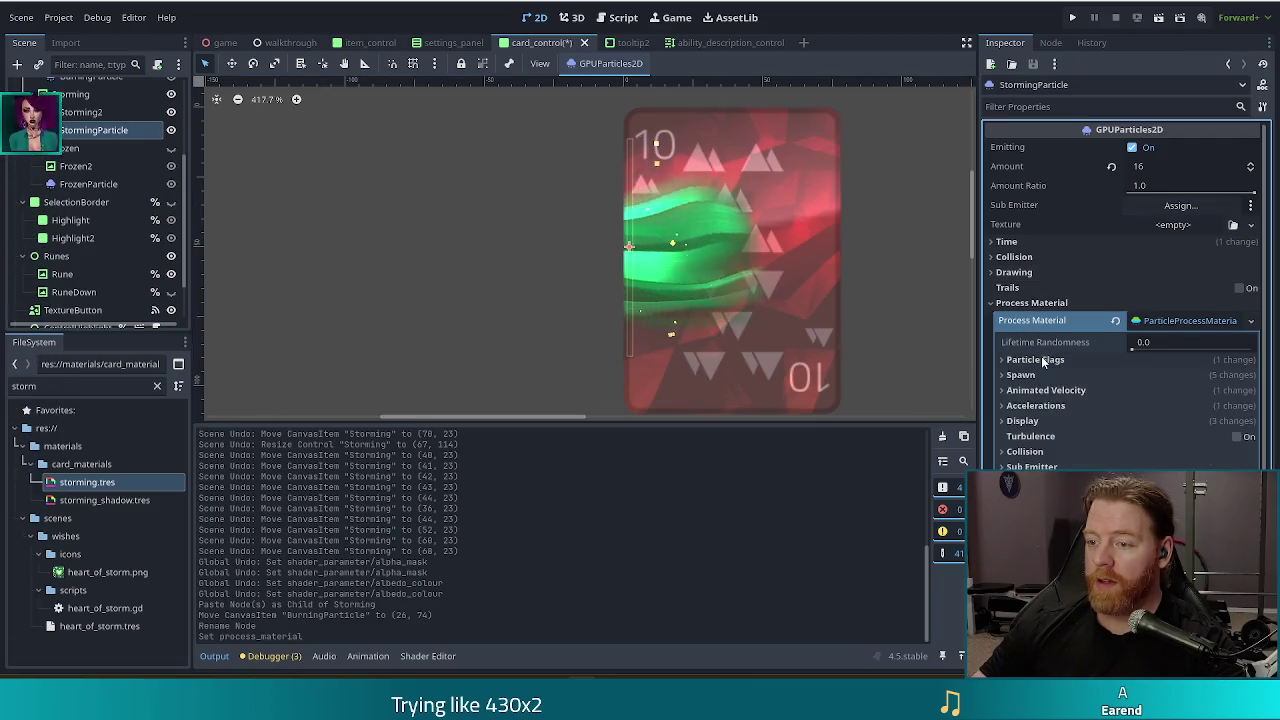
{"action": "left_click", "coordinate": [1040, 376]}
{"action": "scroll", "coordinate": [1042, 330], "scroll_direction": "down", "scroll_amount": 2}
{"action": "left_click", "coordinate": [1033, 284]}
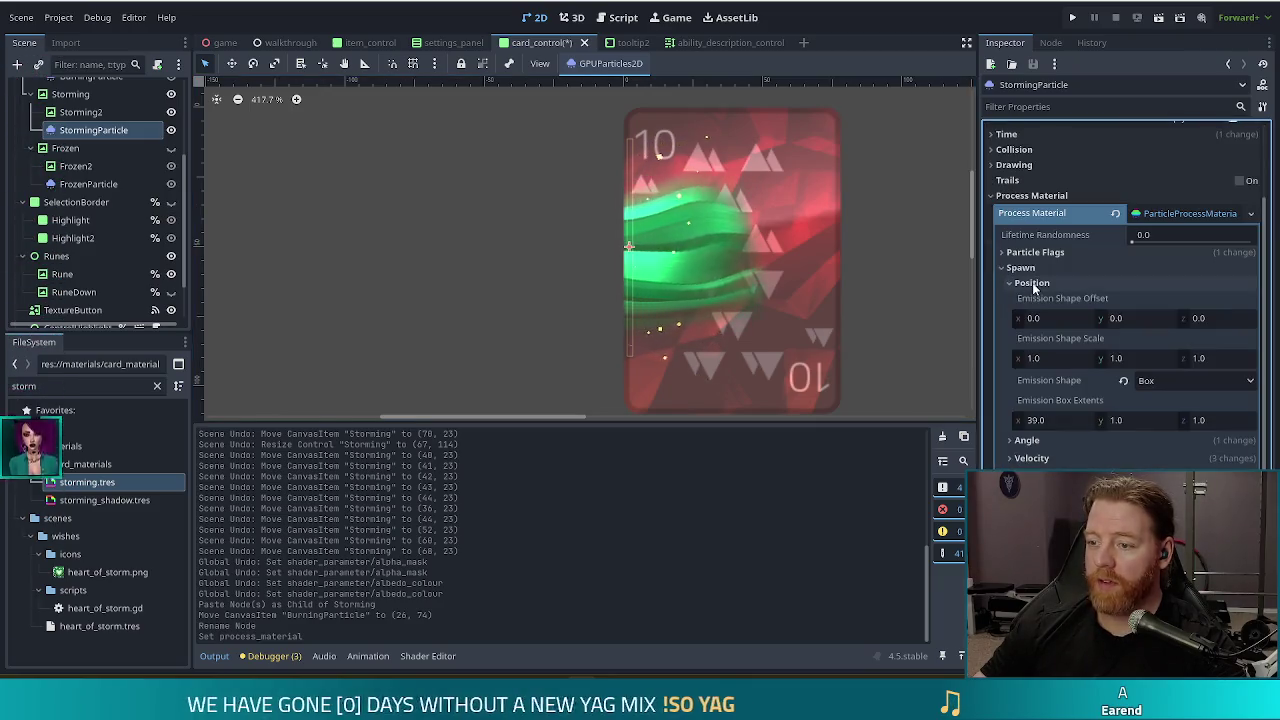
{"action": "left_click", "coordinate": [1066, 417]}
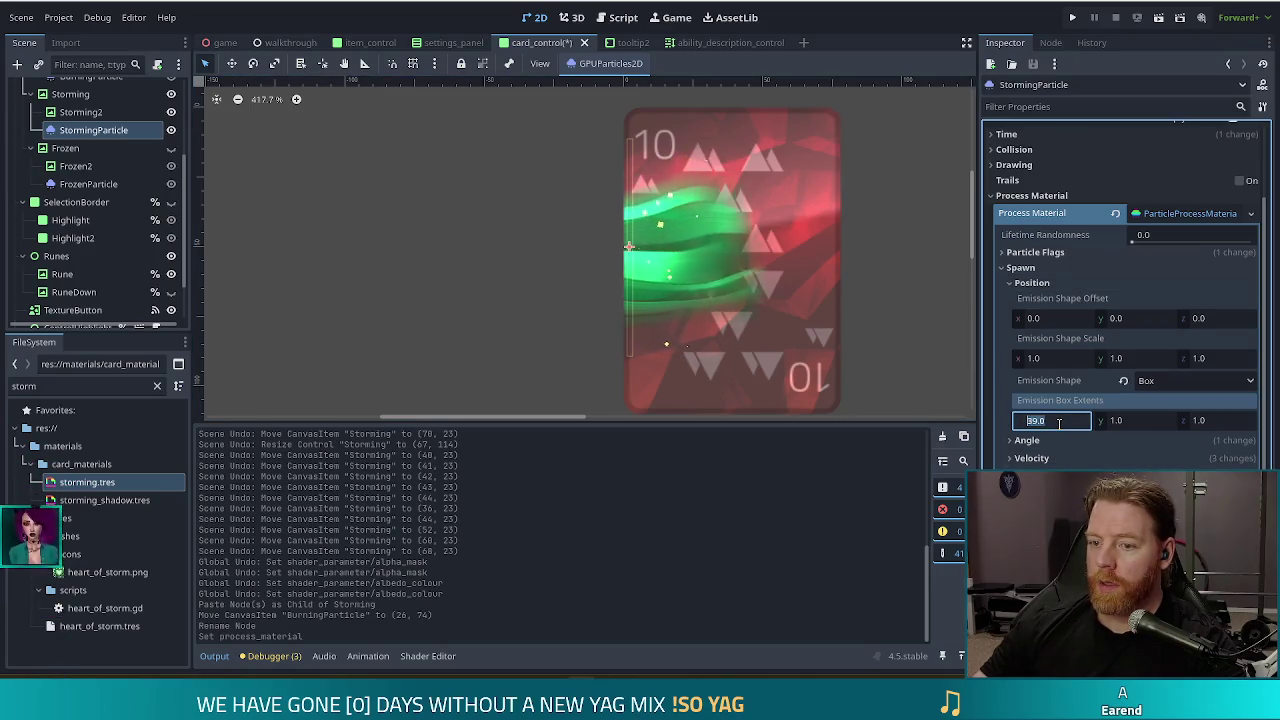
{"action": "type", "text": "20"}
{"action": "key", "text": "Return"}
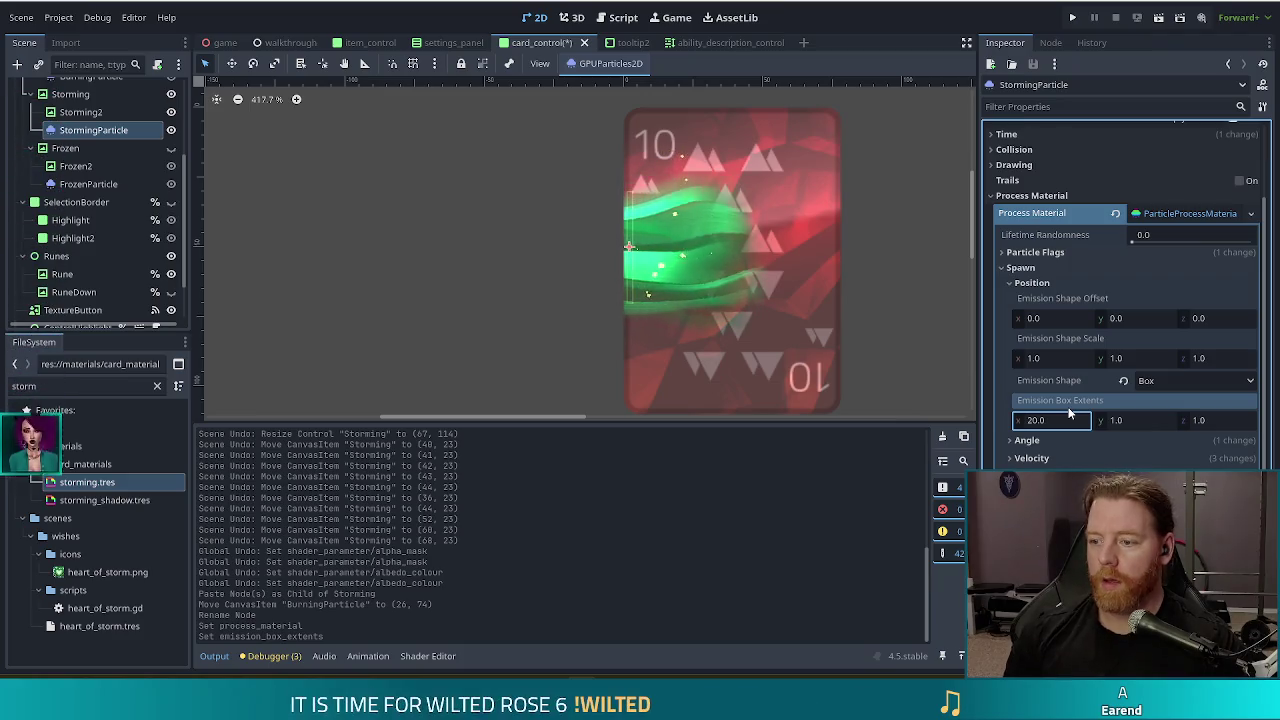
{"action": "scroll", "coordinate": [1060, 410], "scroll_direction": "down", "scroll_amount": 3}
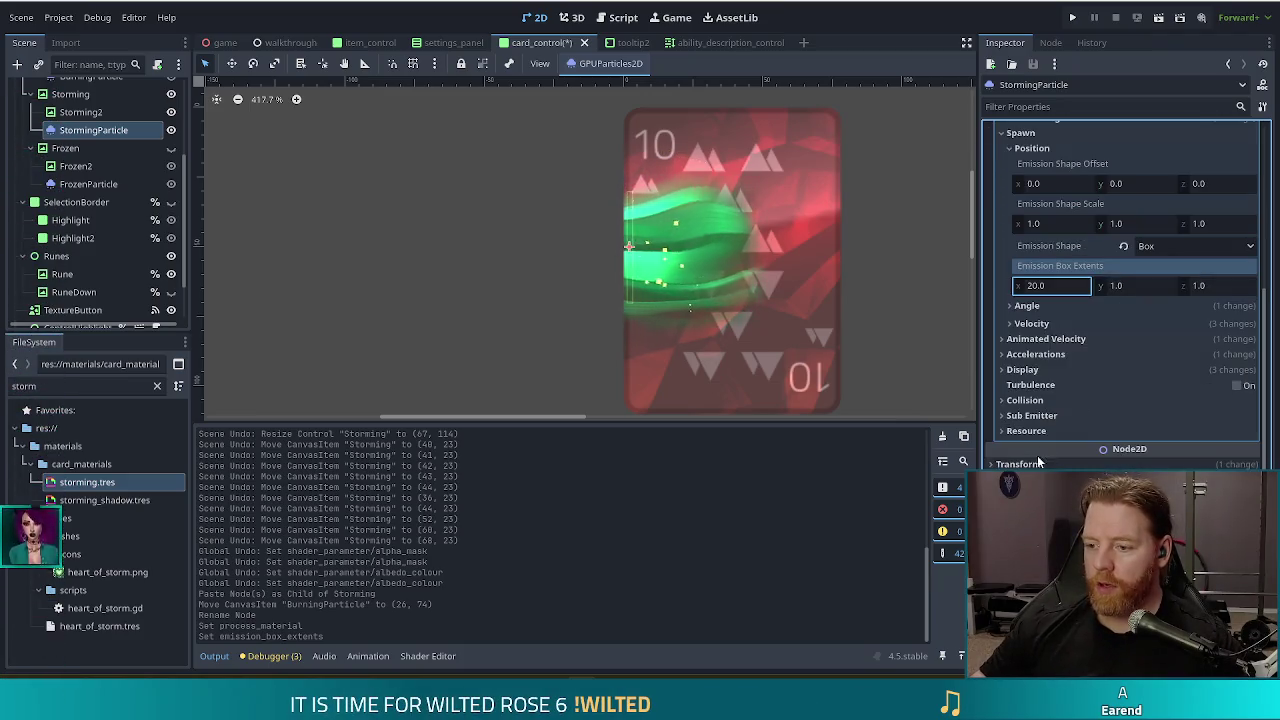
{"action": "left_click", "coordinate": [1036, 370]}
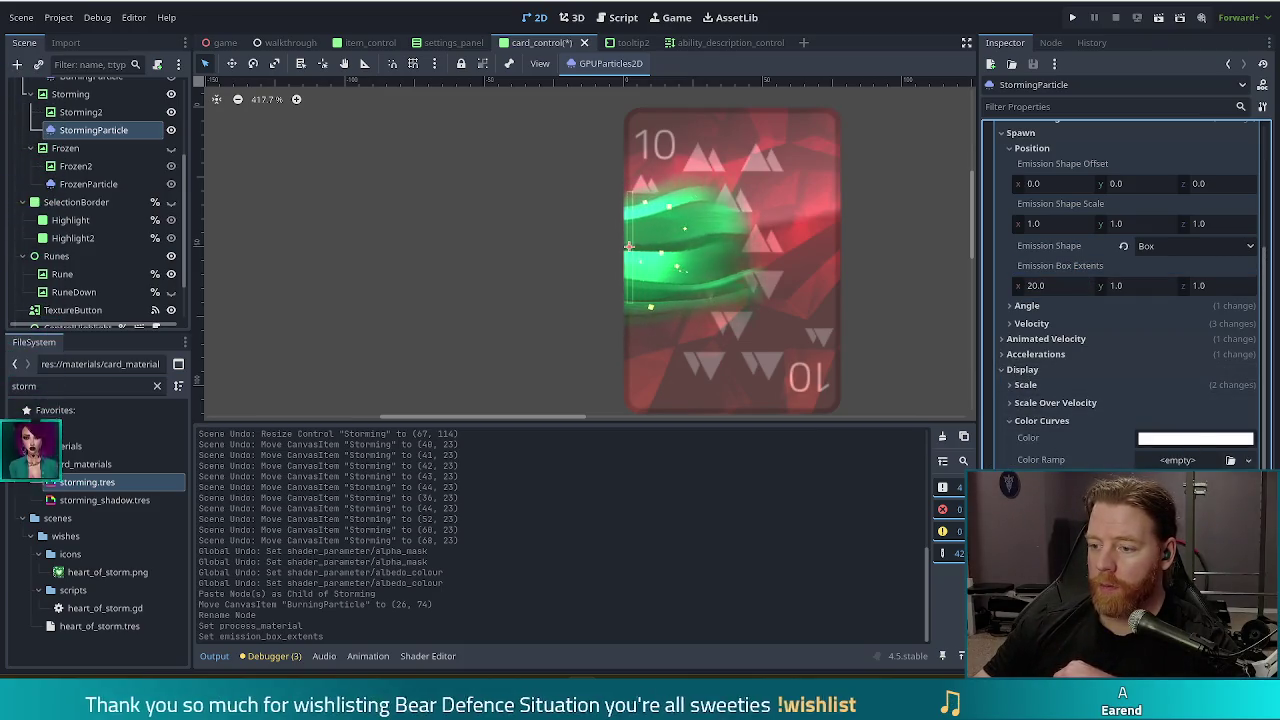
Recolour the Color Initial Ramp points to cyan #2fffcd and green #15ff45
{"action": "scroll", "coordinate": [1021, 358], "scroll_direction": "down", "scroll_amount": 4}
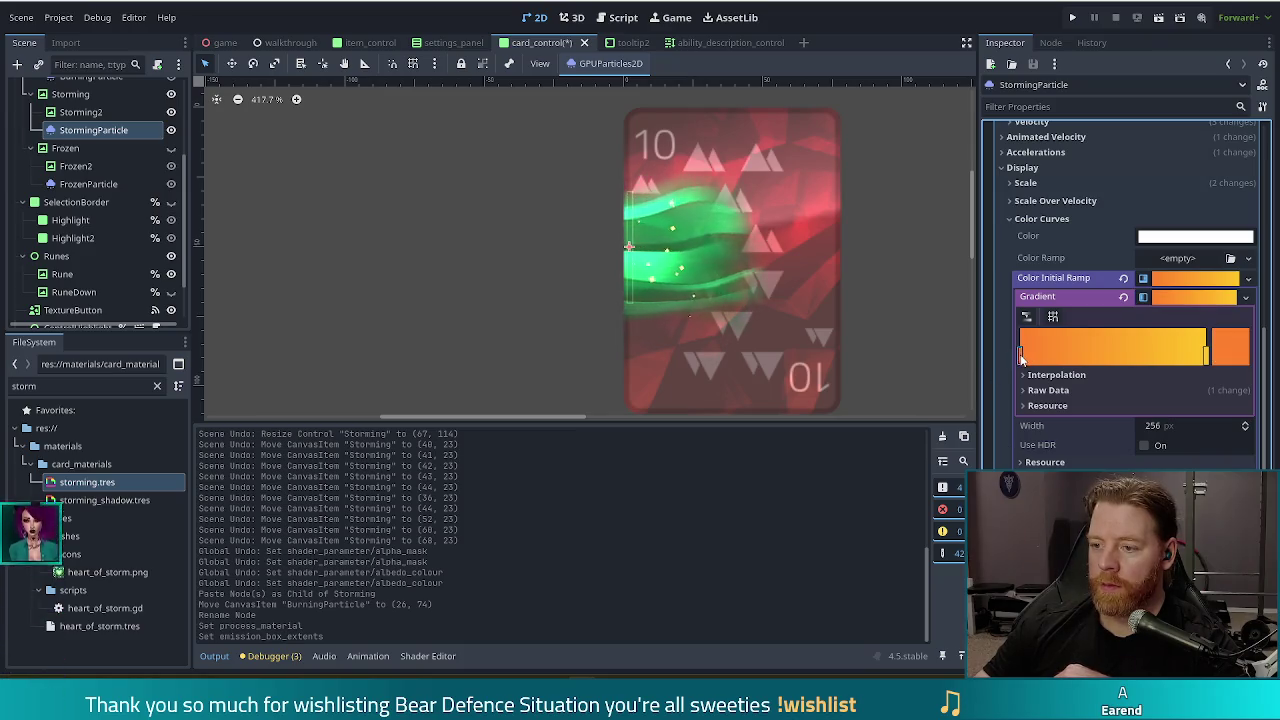
{"action": "left_click", "coordinate": [1234, 349]}
{"action": "left_click", "coordinate": [1045, 98]}
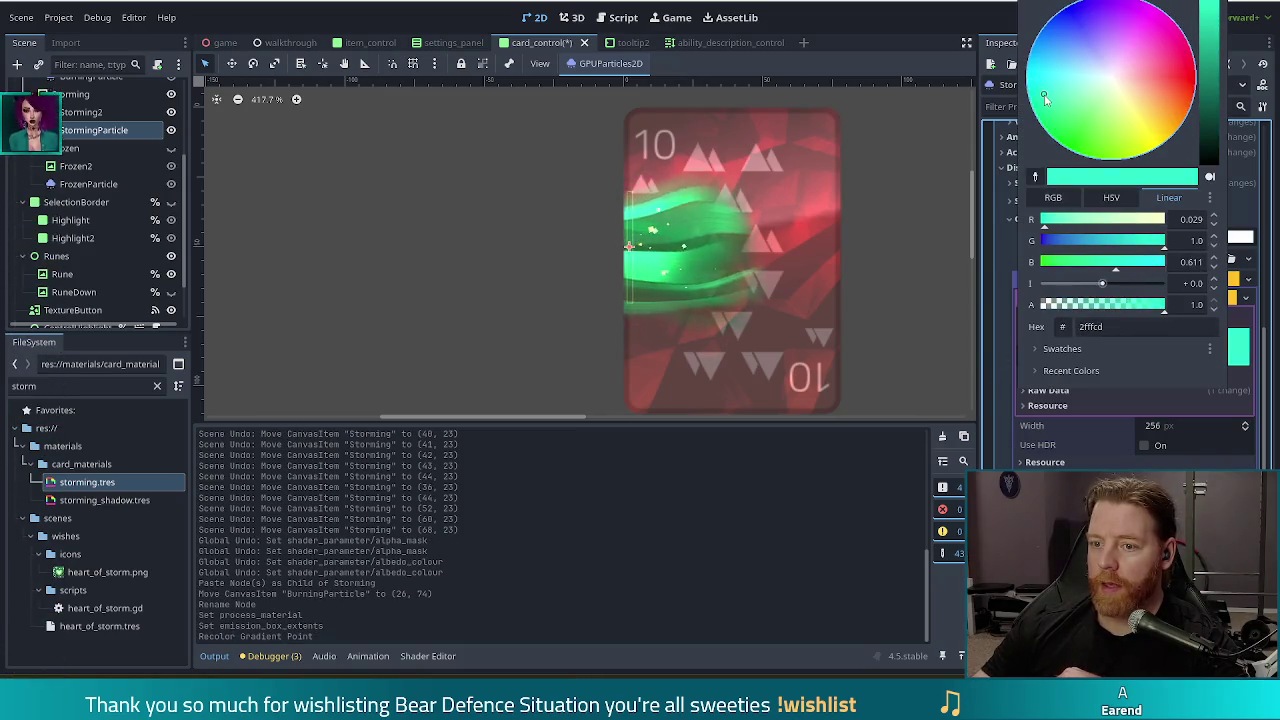
{"action": "left_click", "coordinate": [1208, 352]}
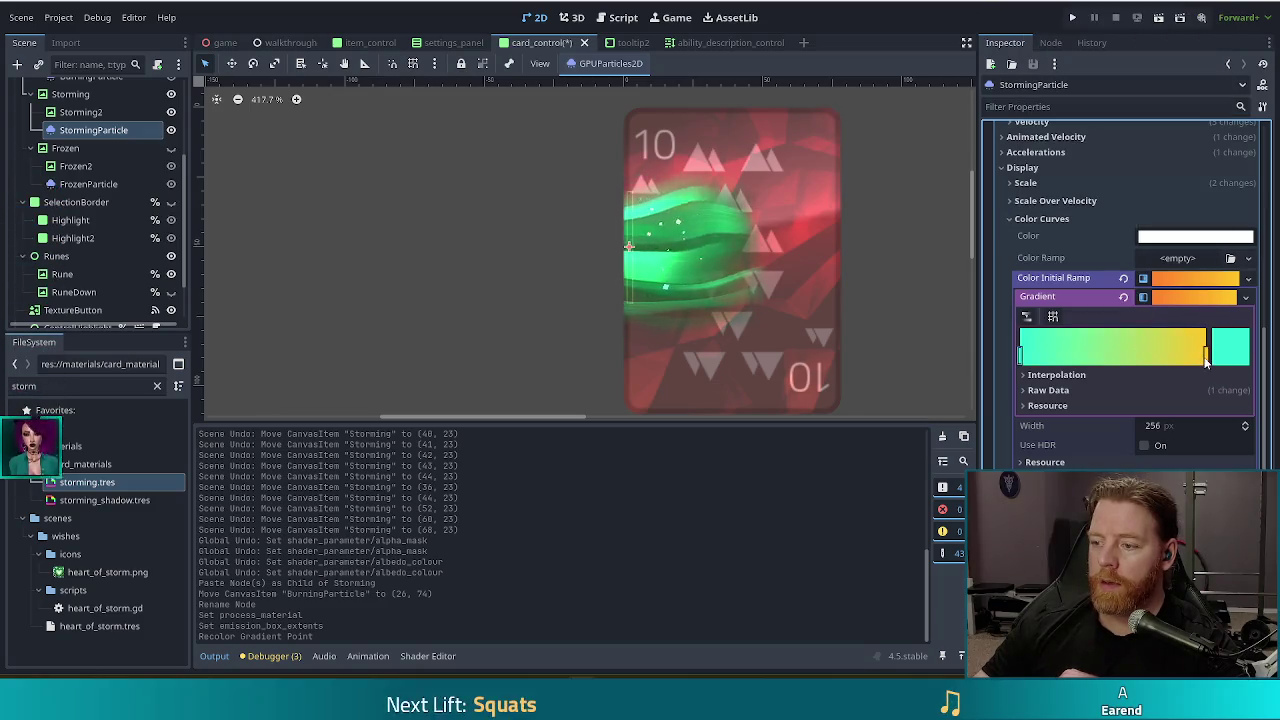
{"action": "left_click", "coordinate": [1221, 355]}
{"action": "left_click", "coordinate": [1059, 138]}
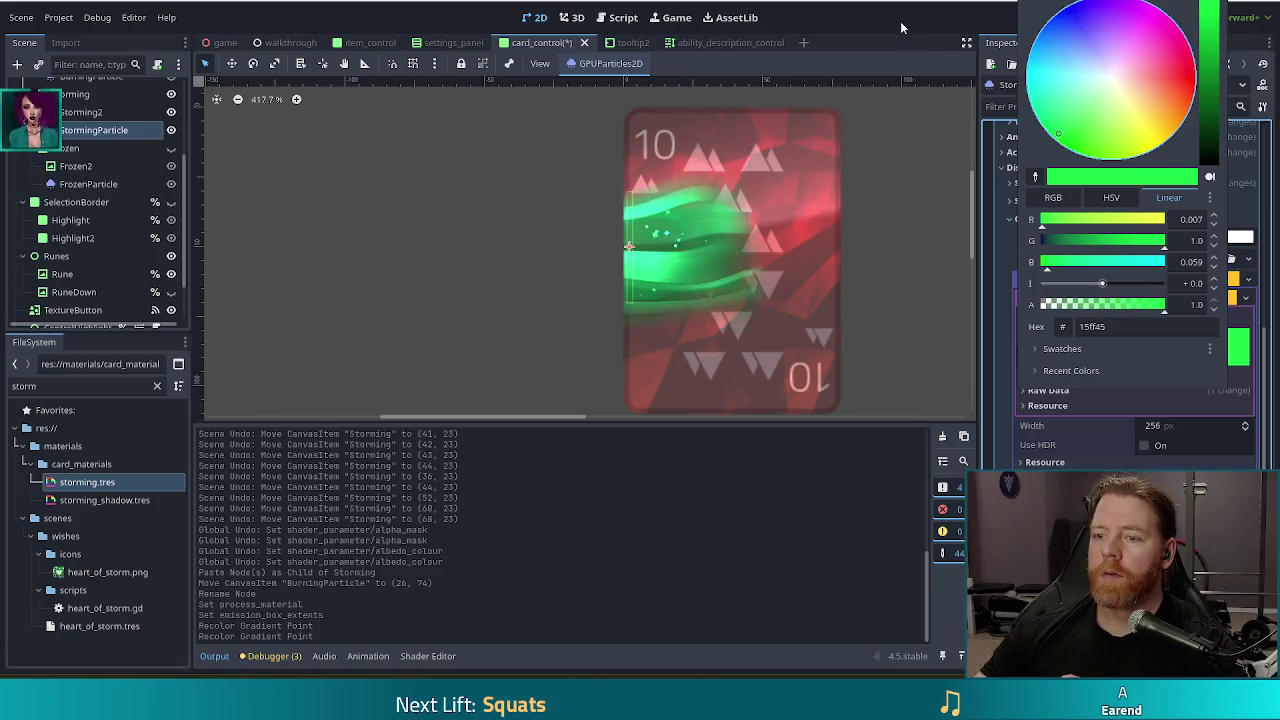
{"action": "left_click", "coordinate": [940, 341]}
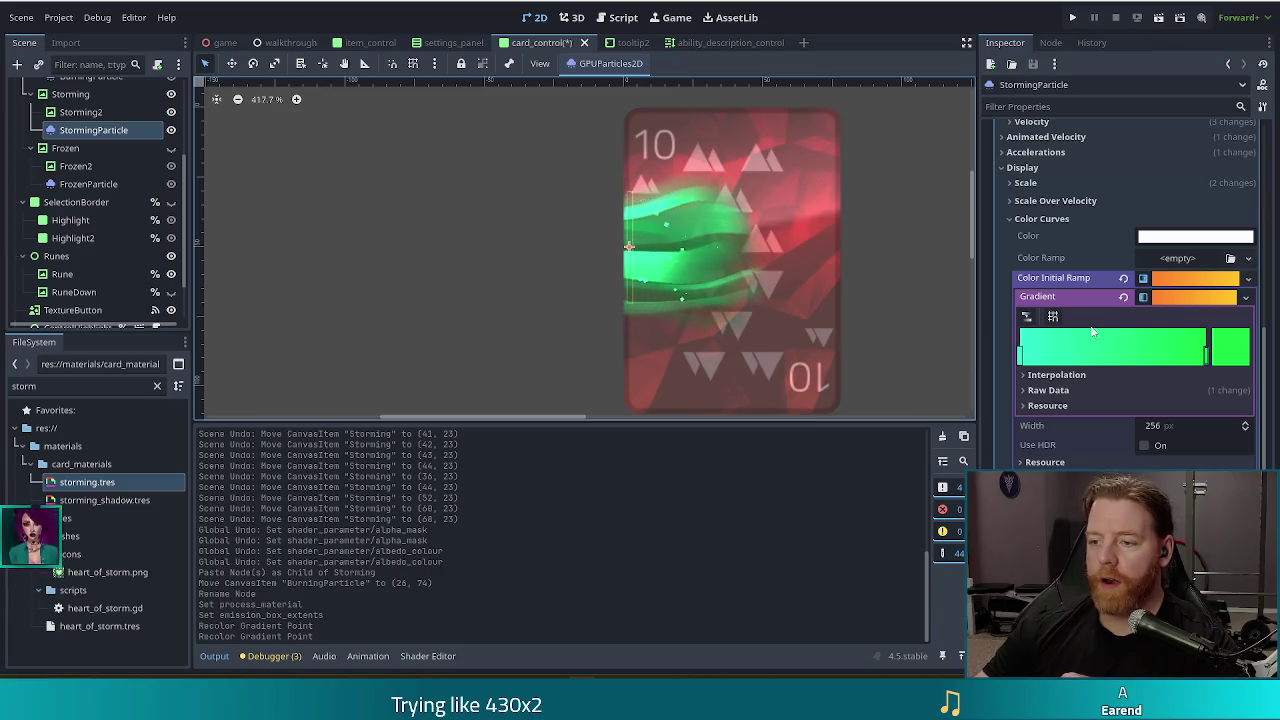
{"action": "scroll", "coordinate": [1092, 330], "scroll_direction": "up", "scroll_amount": 10}
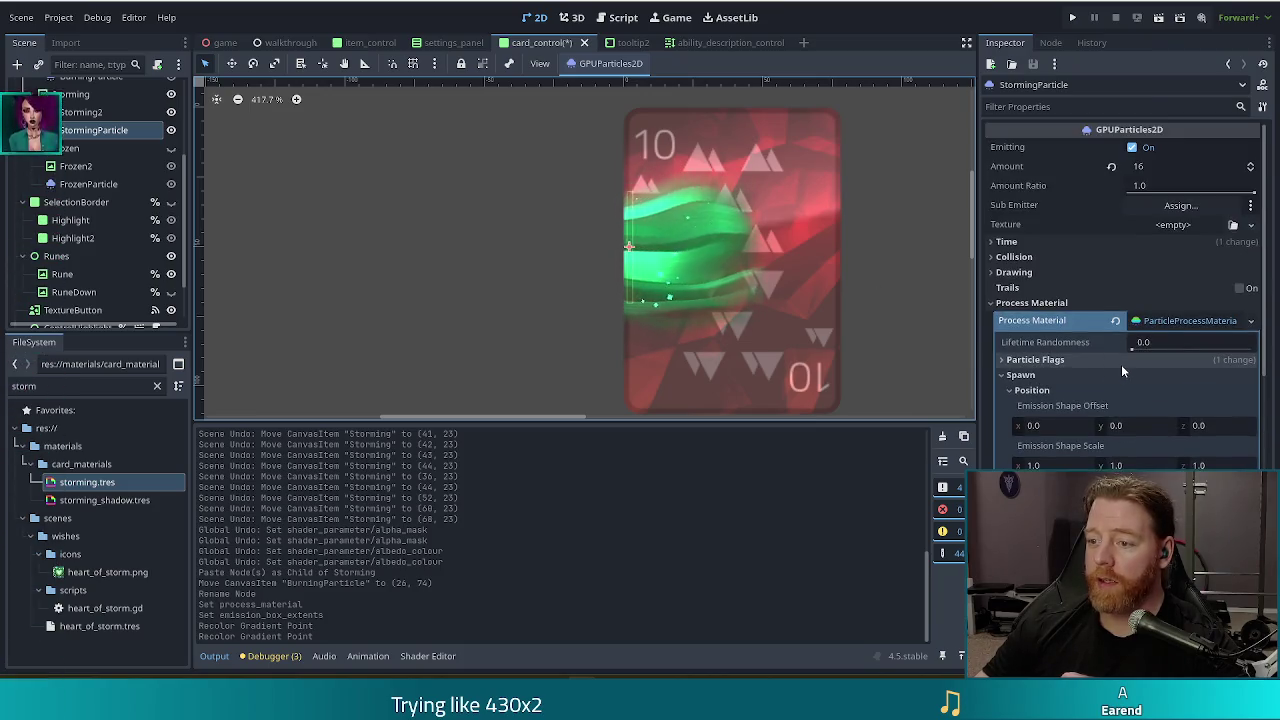
Scroll the Inspector down to the process material's Velocity settings
{"action": "scroll", "coordinate": [1121, 366], "scroll_direction": "down", "scroll_amount": 3}
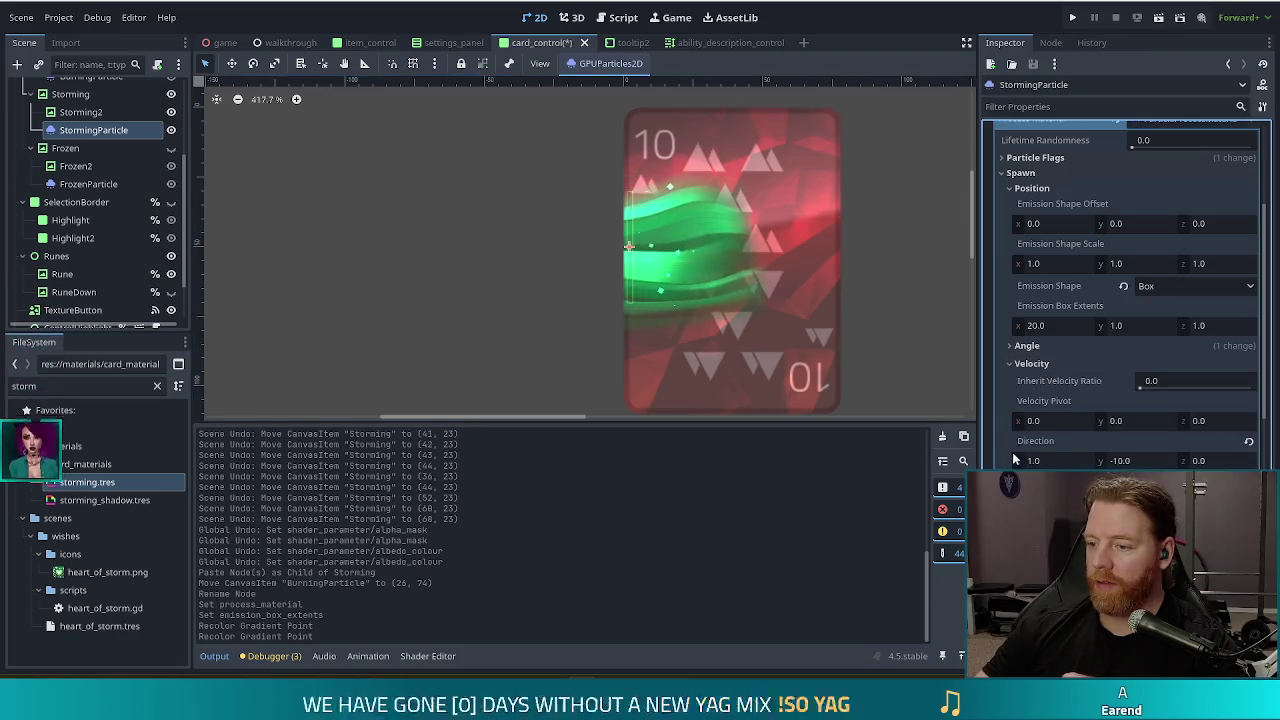
{"action": "scroll", "coordinate": [1121, 300], "scroll_direction": "down", "scroll_amount": 2}
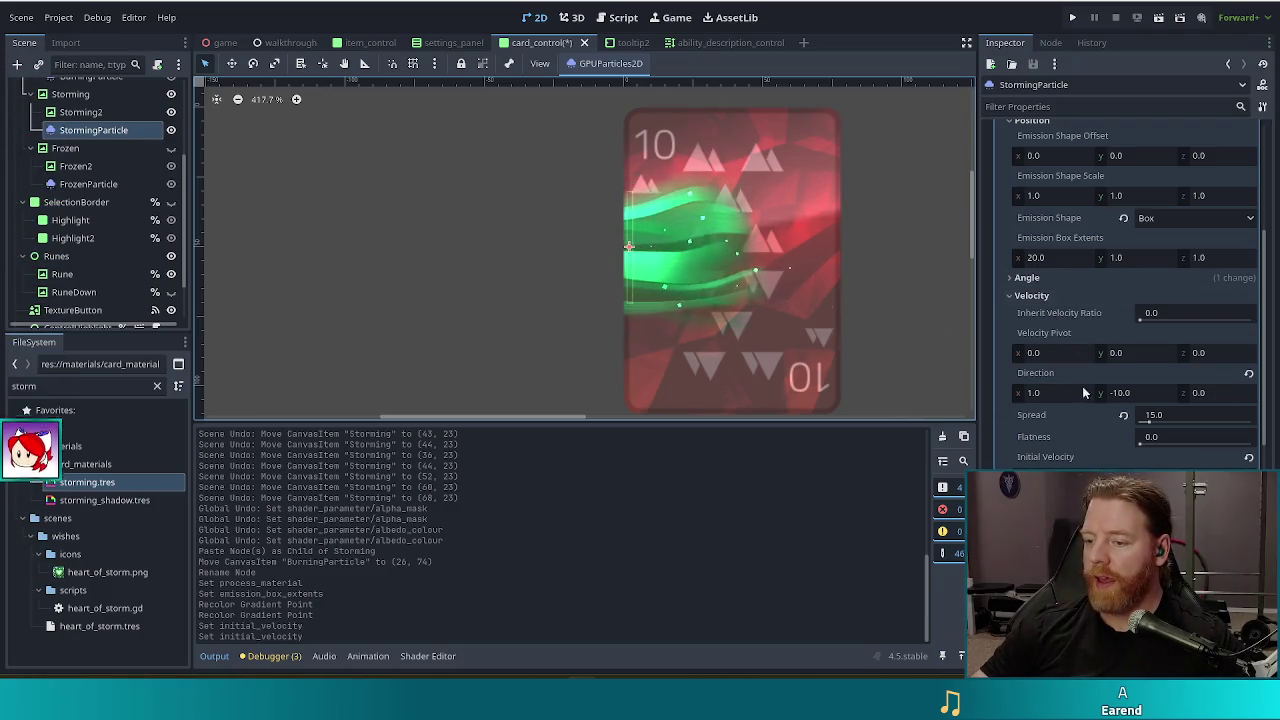
Reshape the Scale Curve by deleting one point and dragging another lower
{"action": "scroll", "coordinate": [1130, 300], "scroll_direction": "down", "scroll_amount": 5}
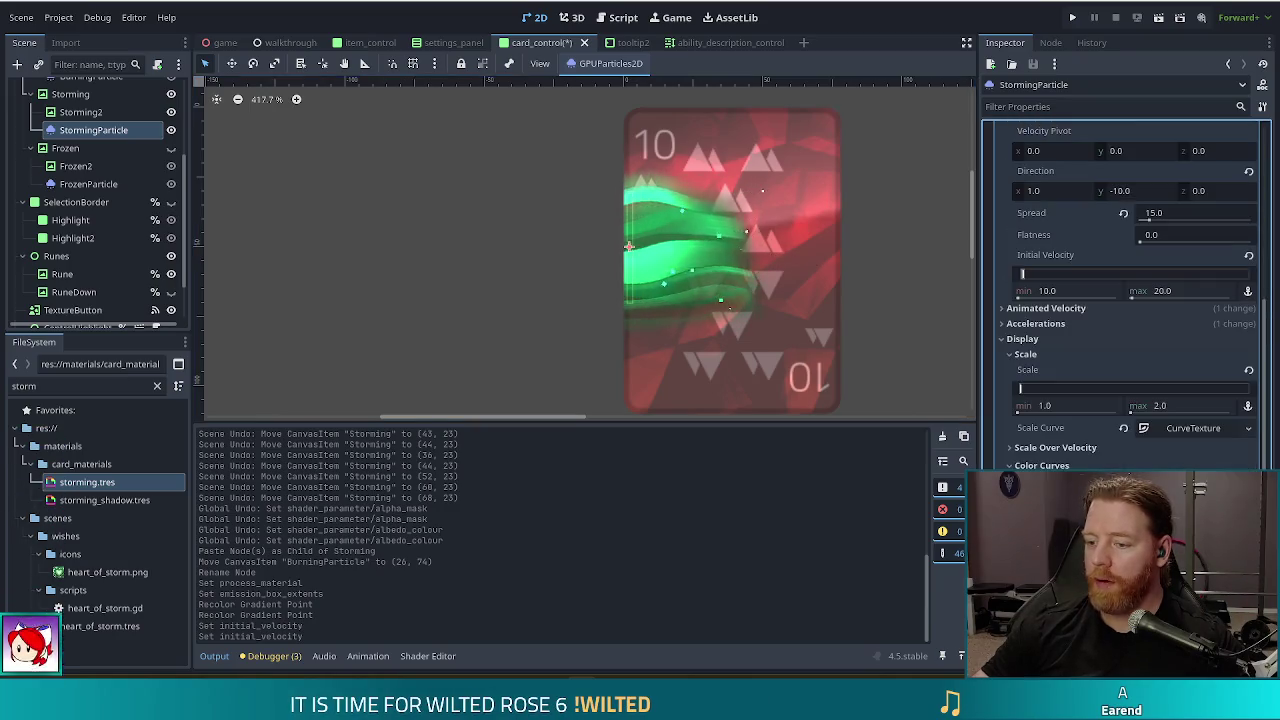
{"action": "left_click", "coordinate": [1135, 428]}
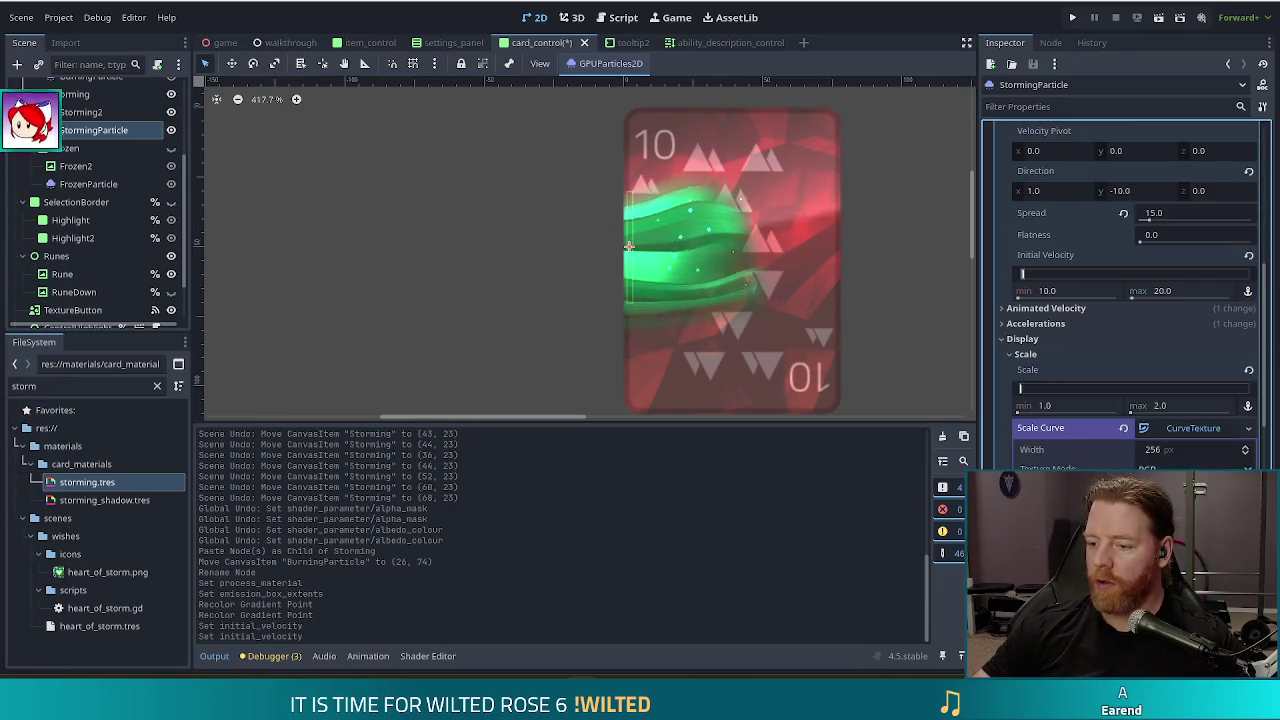
{"action": "key", "text": "Delete"}
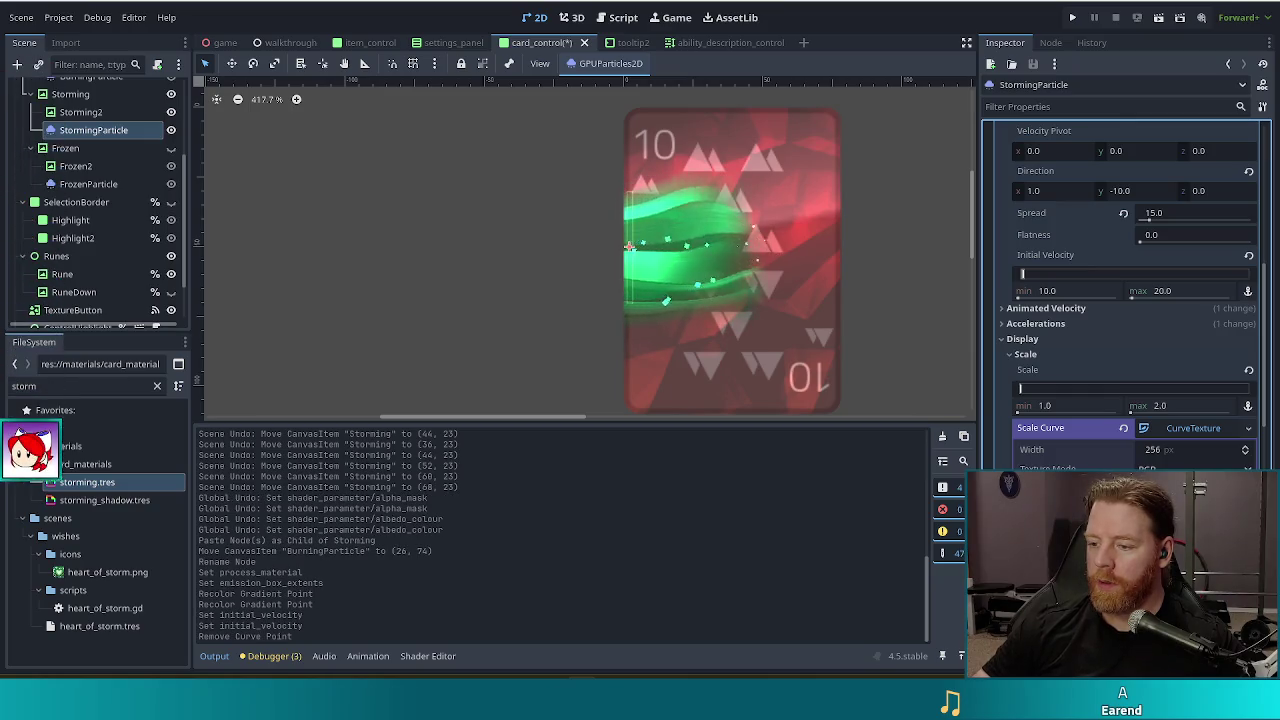
{"action": "left_click_drag", "start_coordinate": [1120, 530], "coordinate": [1120, 545]}
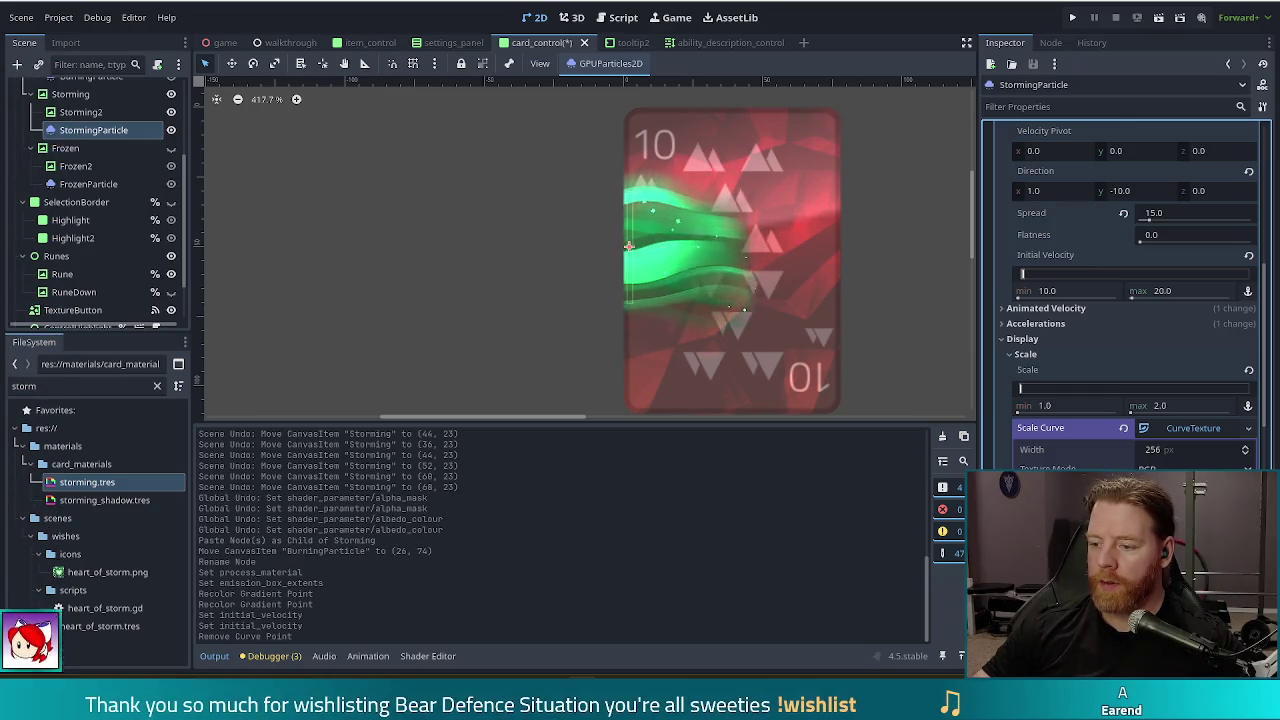
Nudge StormingParticle down one pixel to position (26, 79)
{"action": "left_click", "coordinate": [625, 250]}
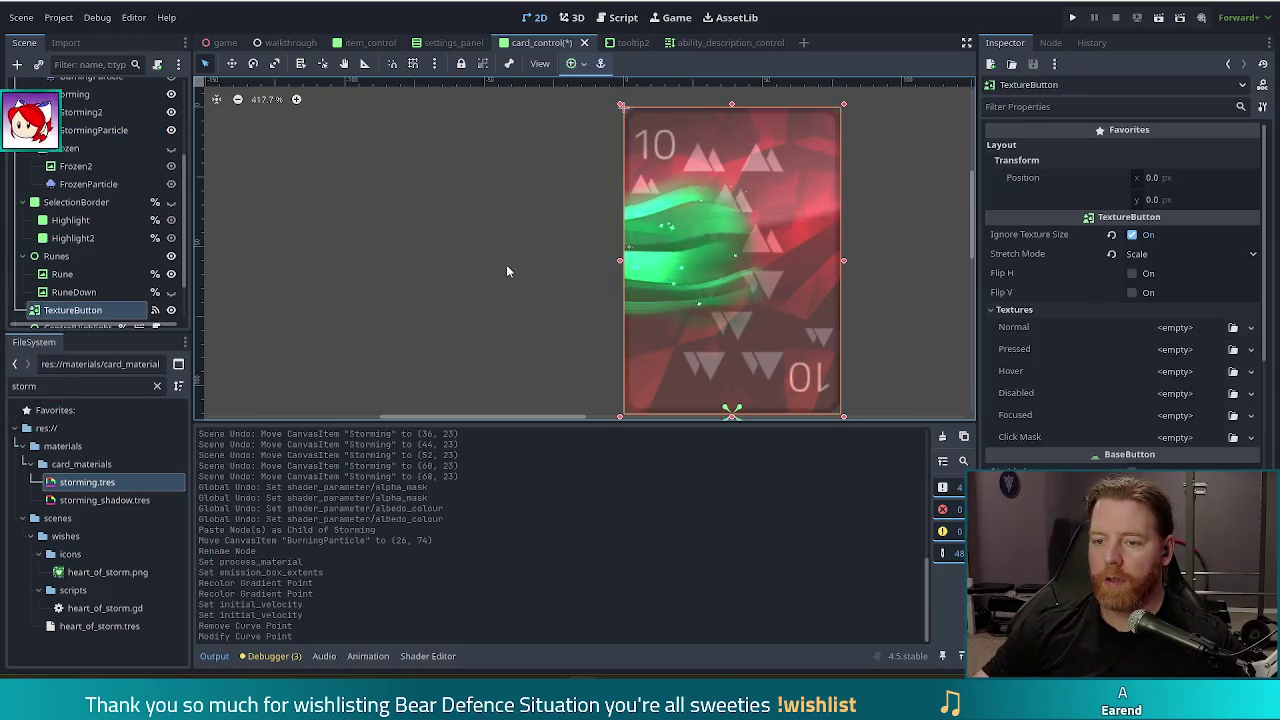
{"action": "left_click", "coordinate": [80, 185]}
{"action": "left_click", "coordinate": [102, 132]}
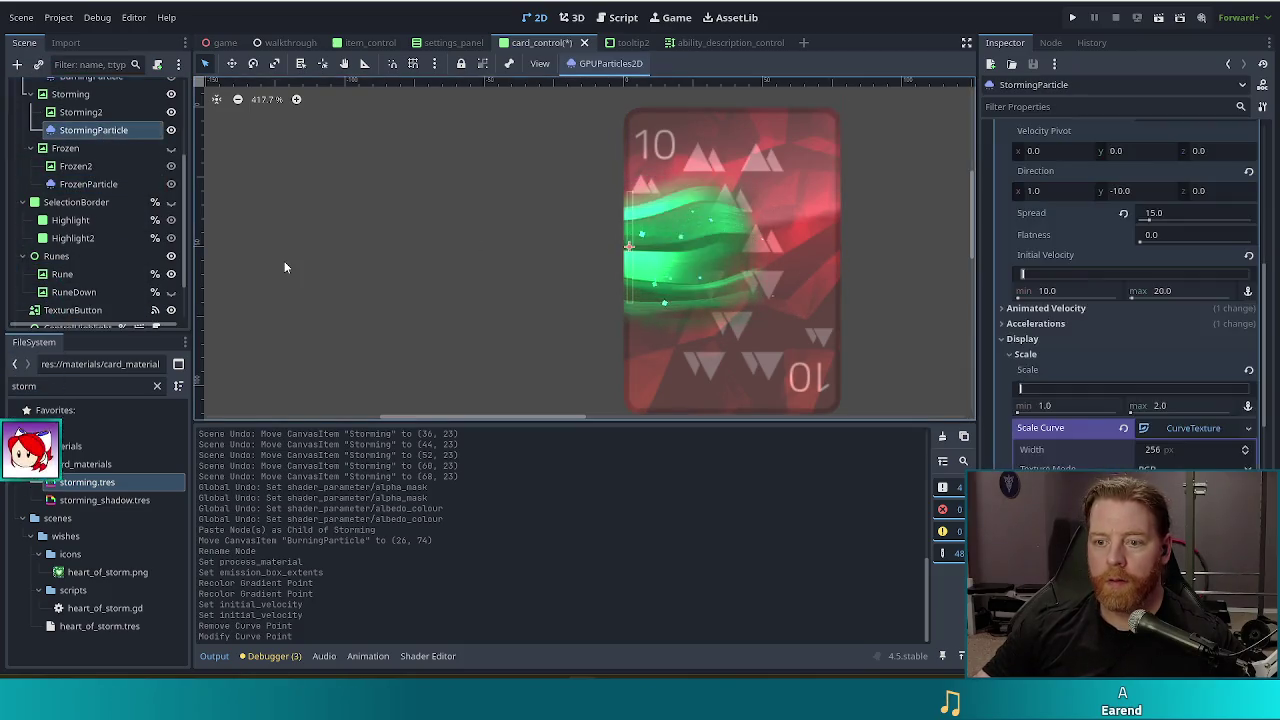
{"action": "key", "text": "Down"}
{"action": "key", "text": "Down"}
{"action": "key", "text": "Down"}
{"action": "key", "text": "Down"}
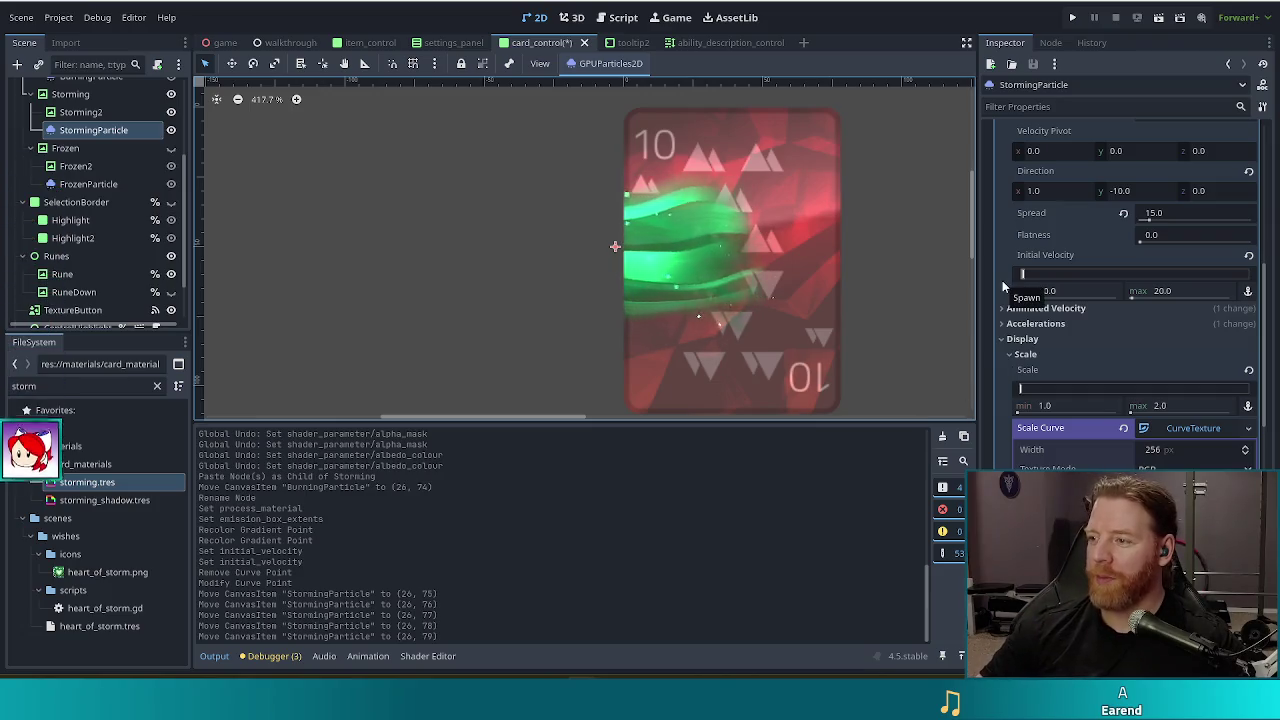
{"action": "left_click", "coordinate": [1060, 290]}
{"action": "type", "text": "10"}
{"action": "key", "text": "Return"}
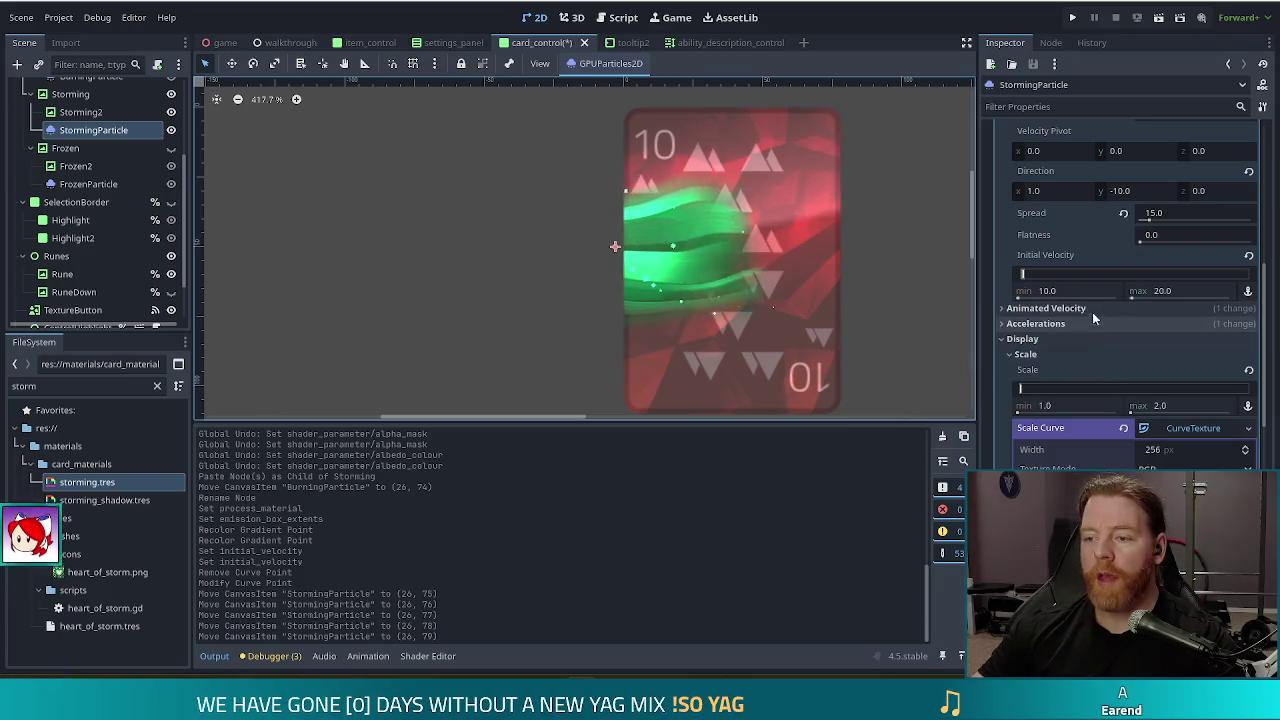
{"action": "left_click", "coordinate": [1072, 291]}
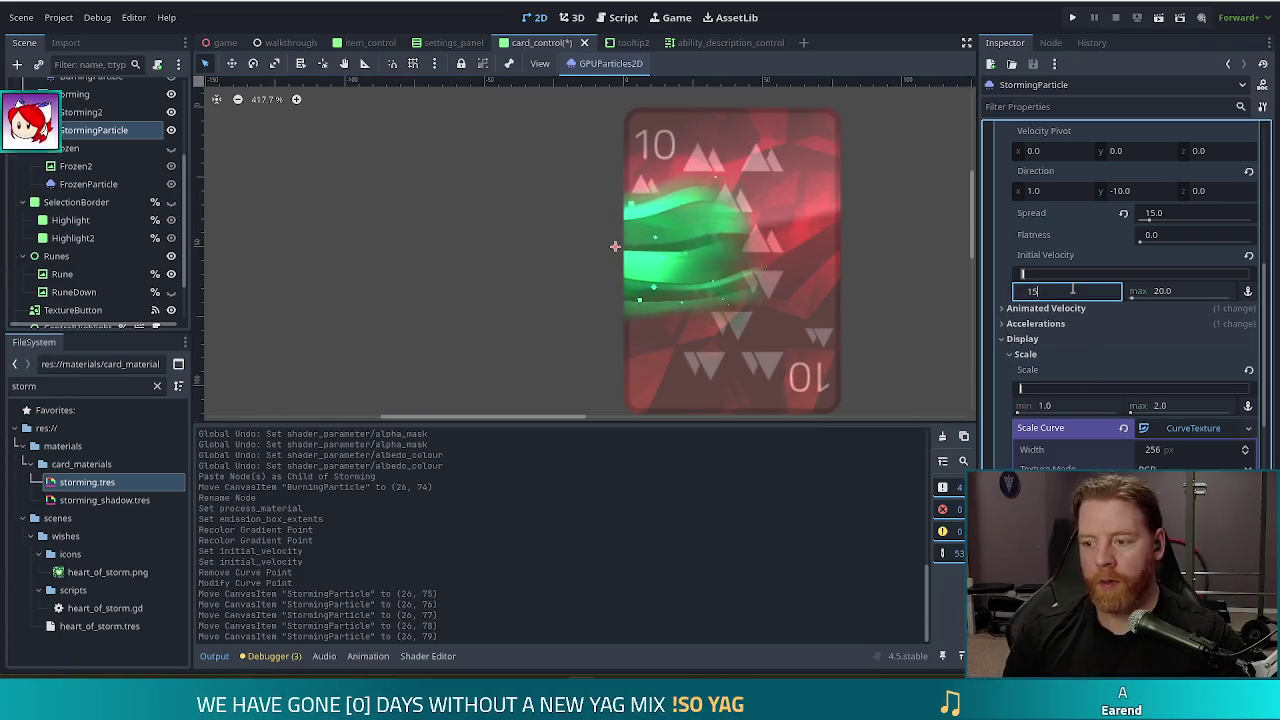
Set StormingParticle's initial velocity to min 20 and max 40
{"action": "key", "text": "Tab"}
{"action": "type", "text": "0"}
{"action": "key", "text": "Return"}
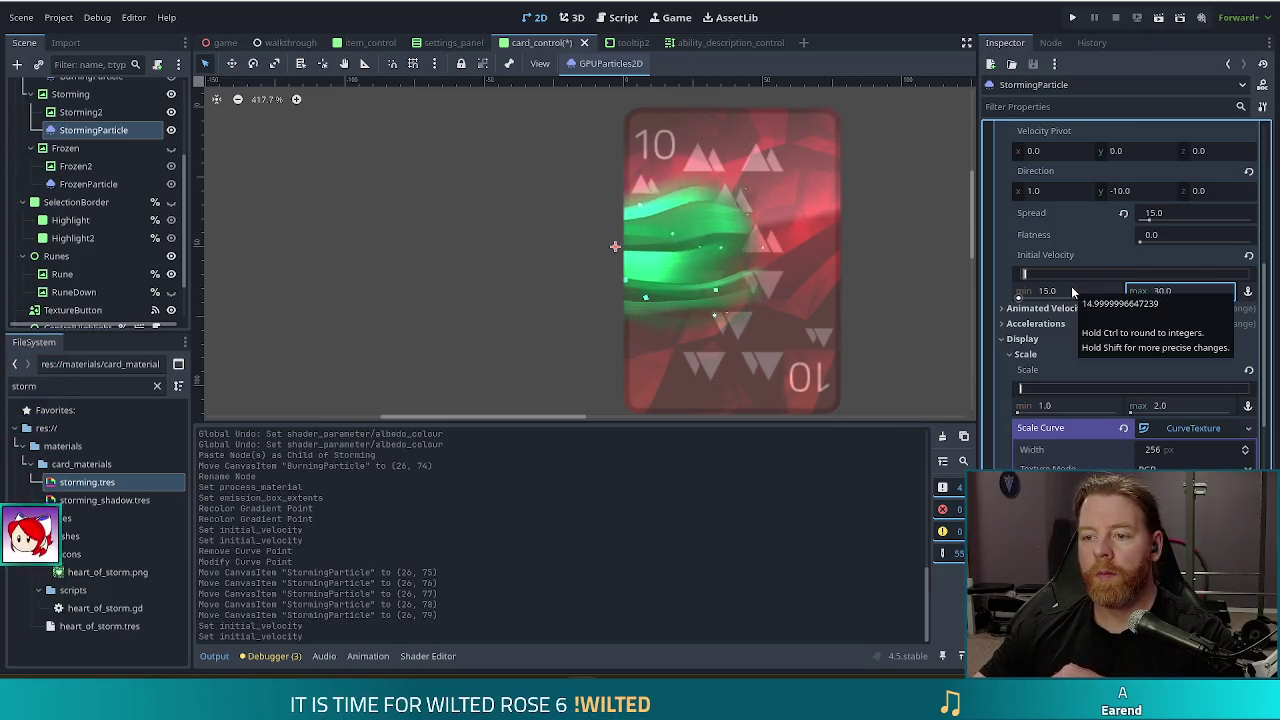
{"action": "left_click", "coordinate": [1072, 290]}
{"action": "type", "text": "20"}
{"action": "key", "text": "Tab"}
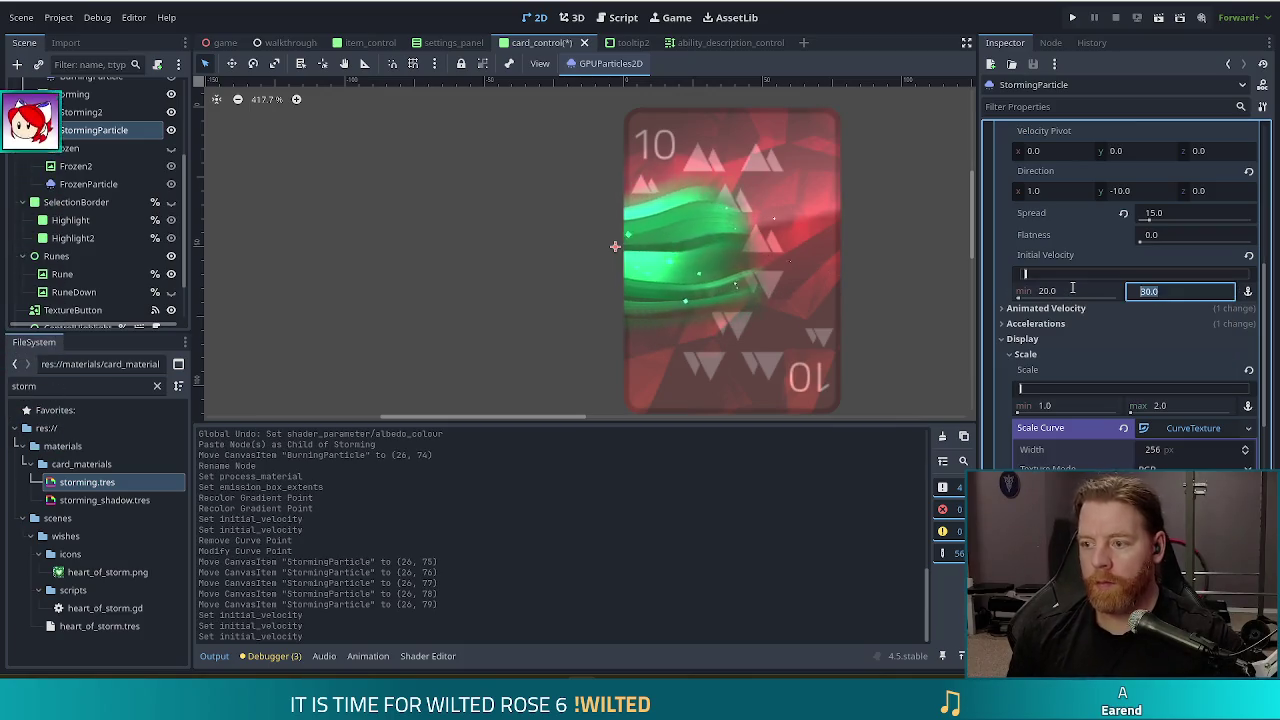
{"action": "type", "text": "0"}
{"action": "key", "text": "Return"}
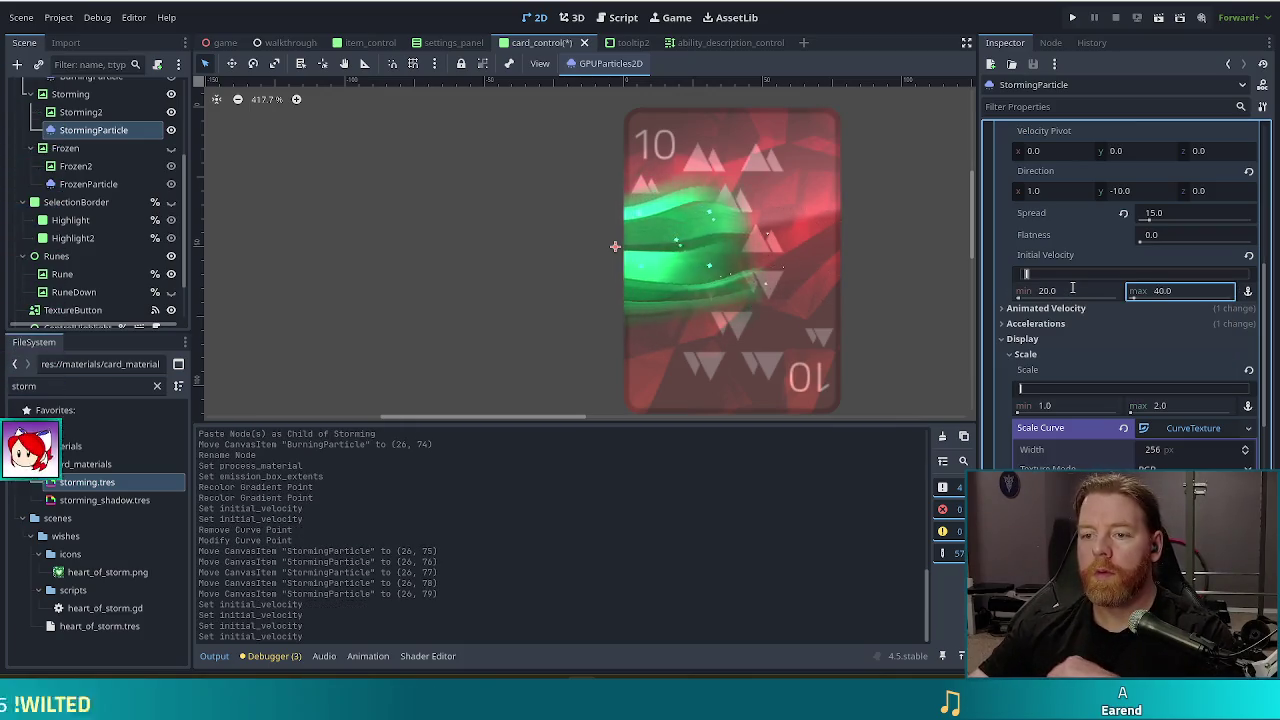
Save the card_control scene
{"action": "scroll", "coordinate": [891, 265], "scroll_direction": "down", "scroll_amount": 2}
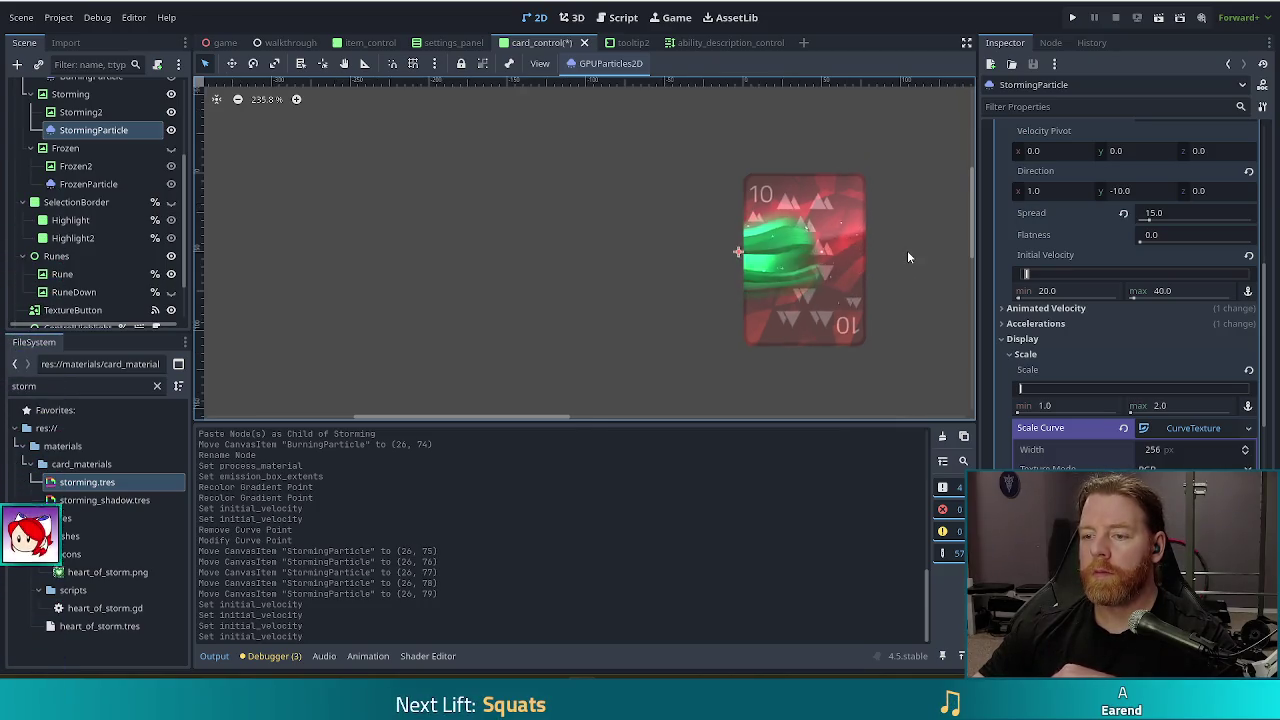
{"action": "scroll", "coordinate": [905, 257], "scroll_direction": "down", "scroll_amount": 1}
{"action": "key", "text": "ctrl+s"}
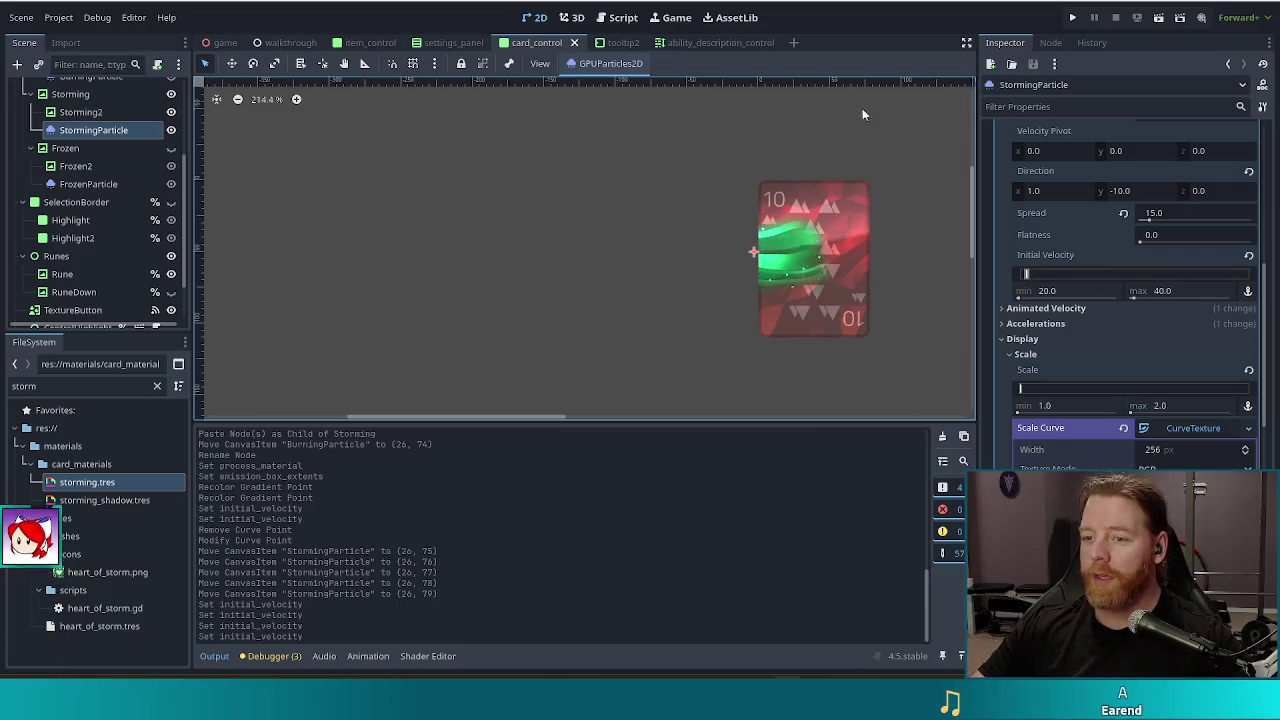
Bring up the browser showing the Twitch stream and maximize its window
{"action": "left_click_drag", "start_coordinate": [820, 281], "coordinate": [630, 267]}
{"action": "scroll", "coordinate": [630, 267], "scroll_direction": "up", "scroll_amount": 2}
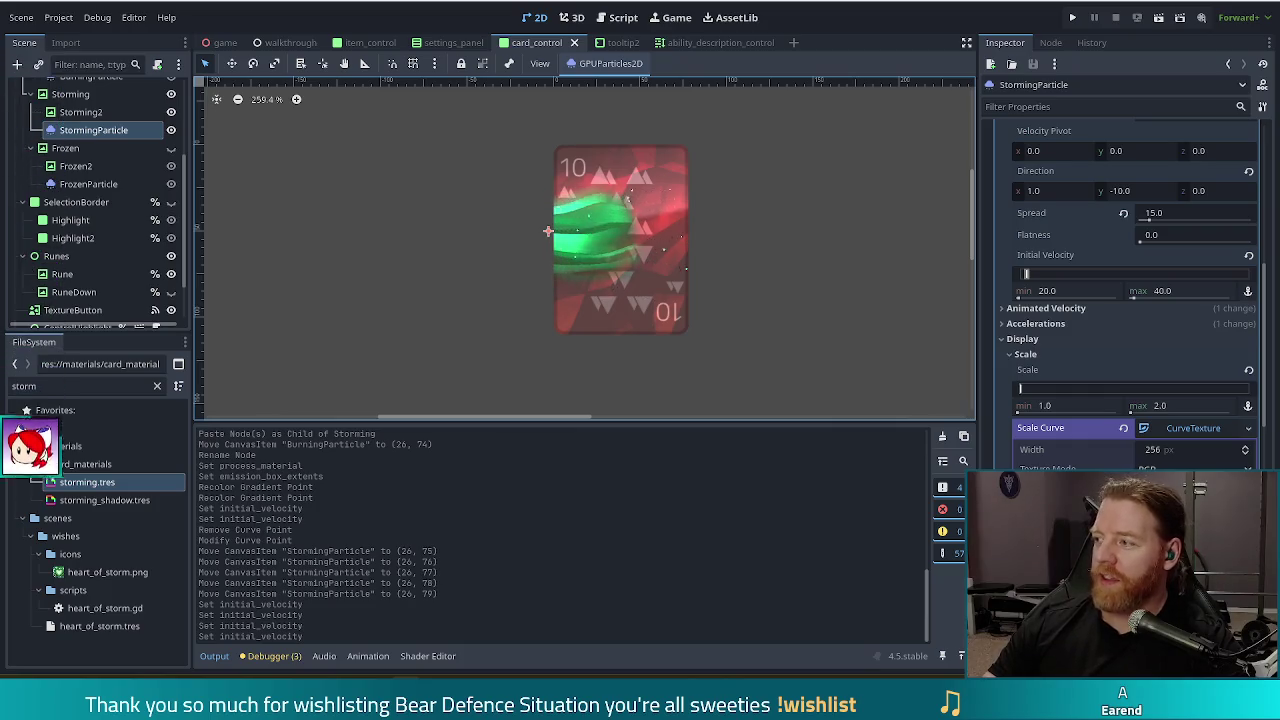
{"action": "key", "text": "super+2"}
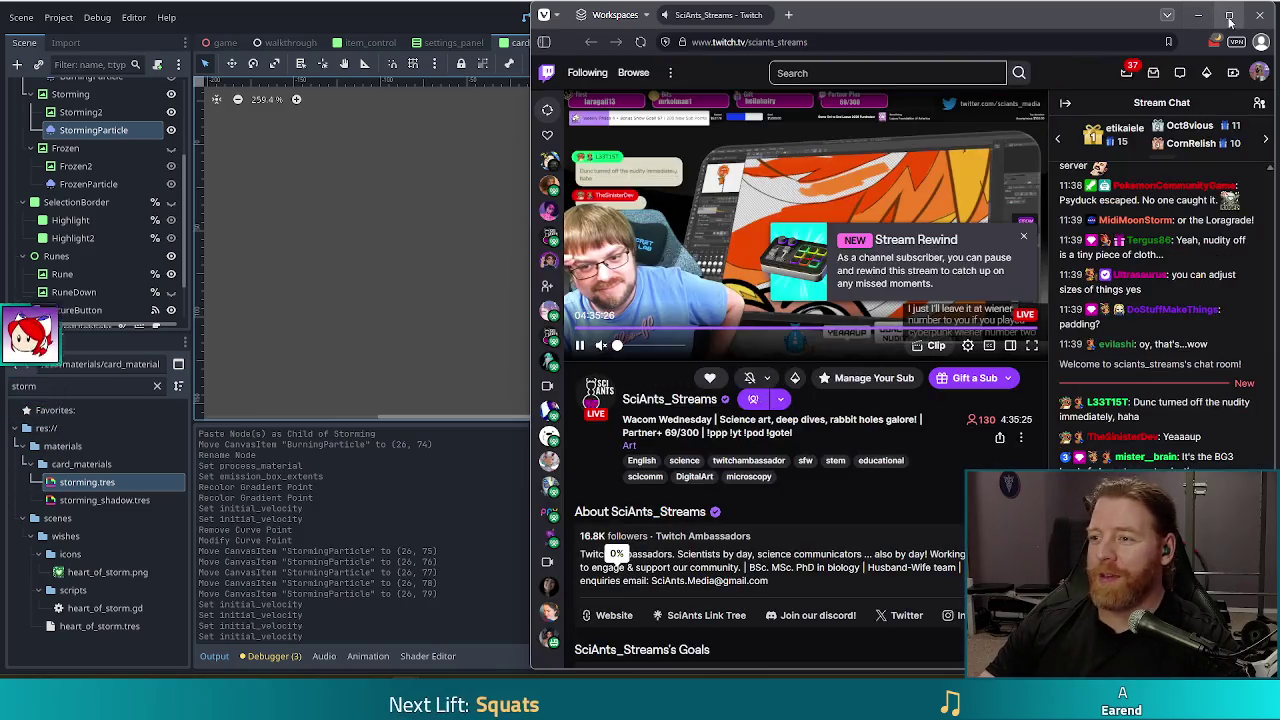
{"action": "left_click", "coordinate": [1229, 15]}
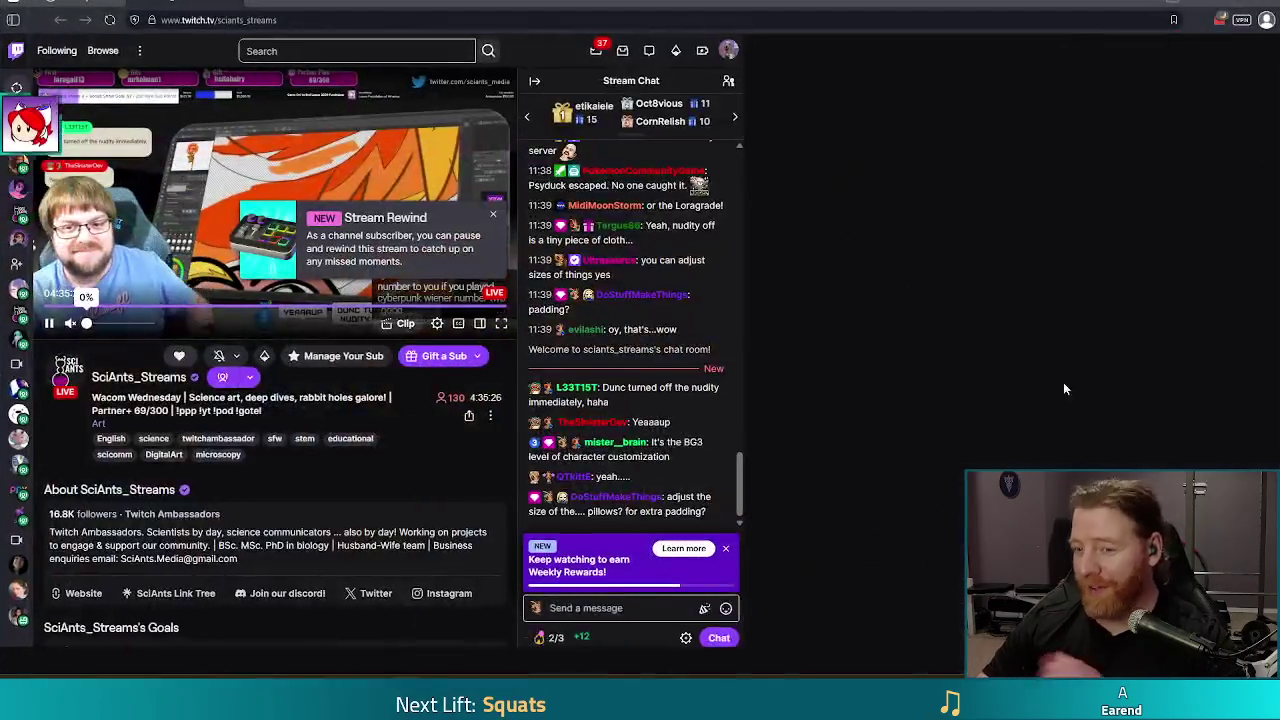